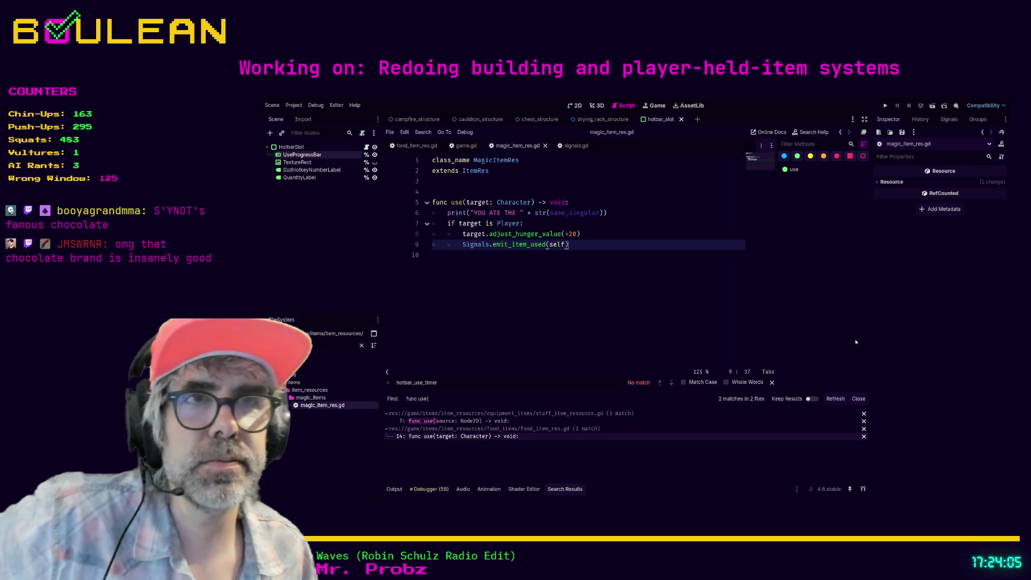
- Select the print statement on line 6 of the use() function in magic_item_res.gd
{"action": "left_click", "coordinate": [623, 257]}
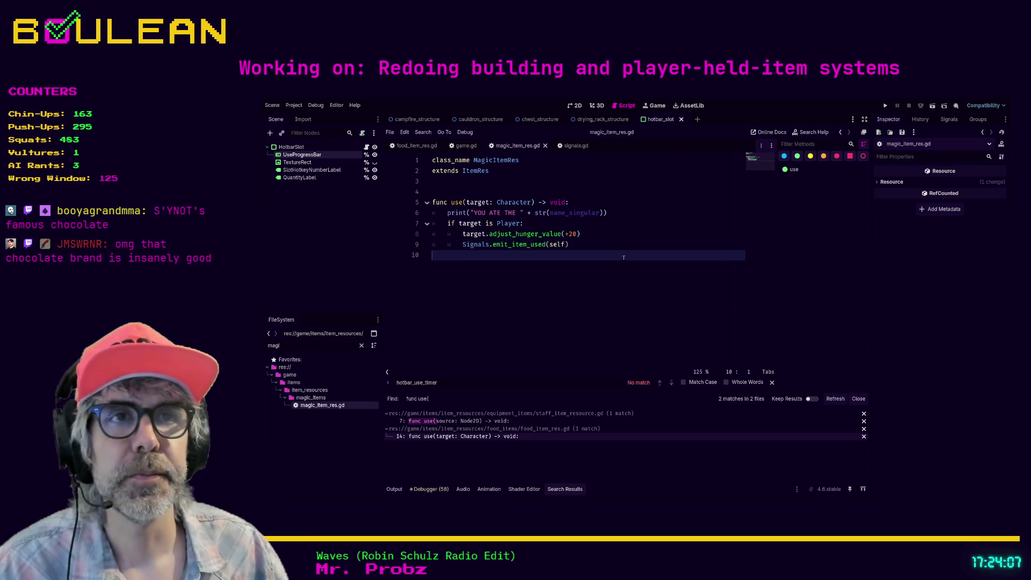
{"action": "key", "text": "Up"}
{"action": "key", "text": "Up"}
{"action": "key", "text": "Up"}
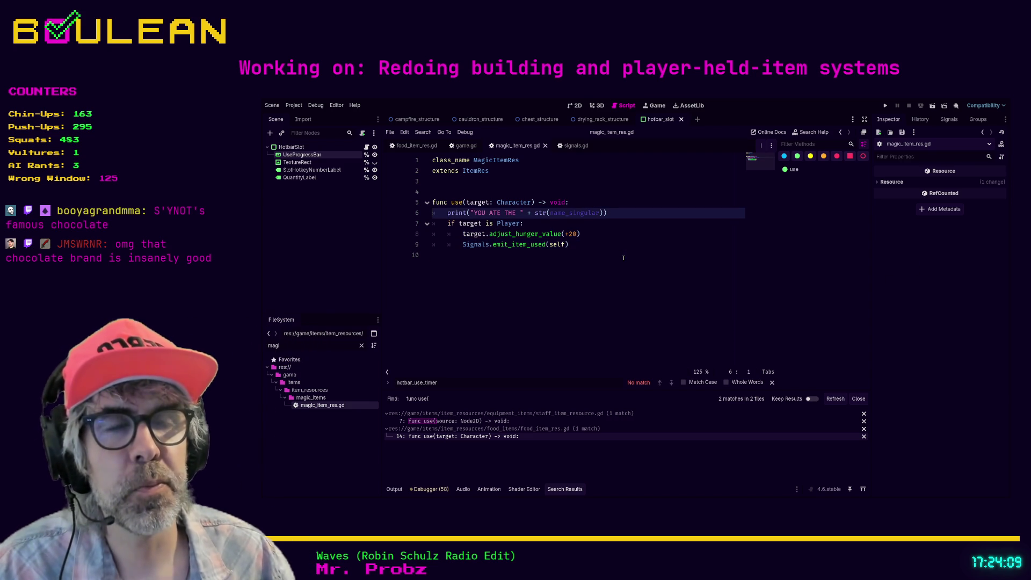
{"action": "key", "text": "Home"}
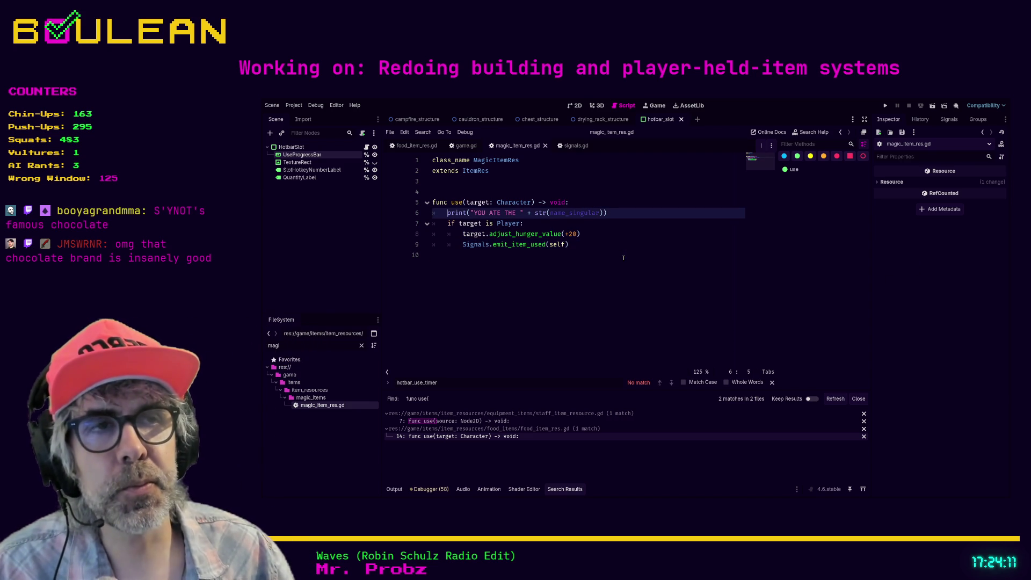
{"action": "key", "text": "shift+End"}
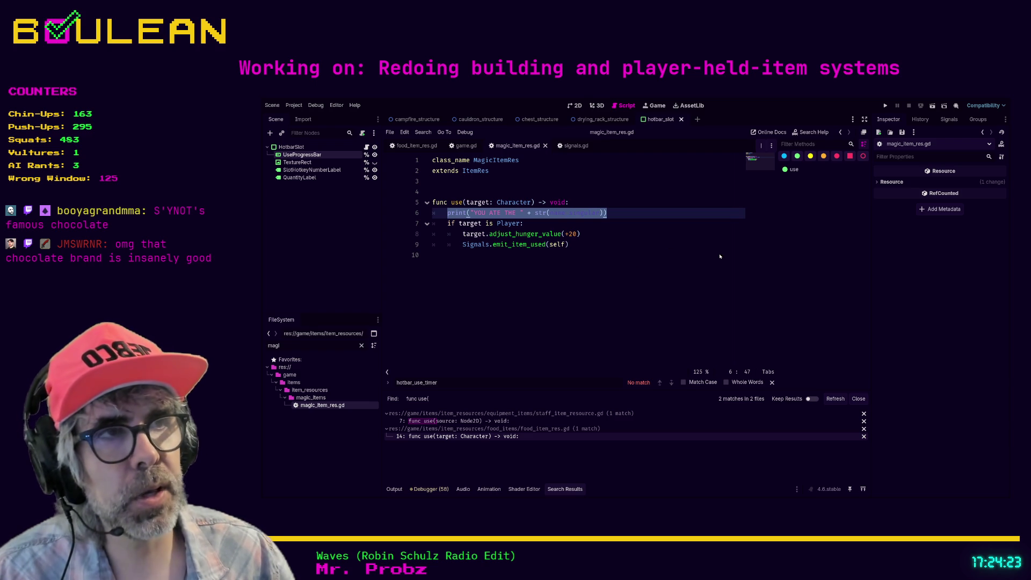
- Filter the FileSystem dock by 'log' and open event_log_entry.gd and event_log.gd
{"action": "double_click", "coordinate": [320, 343]}
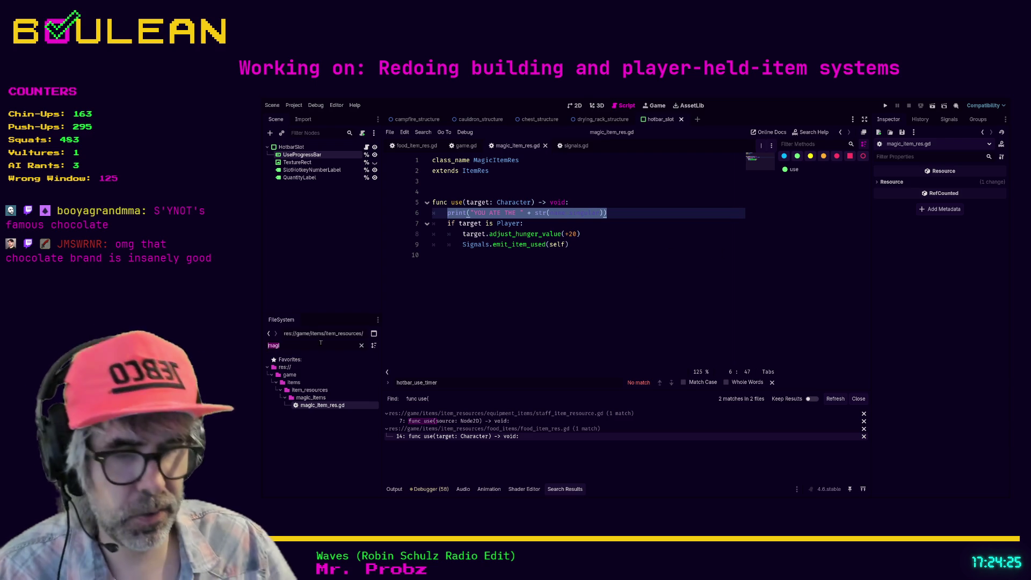
{"action": "type", "text": "log"}
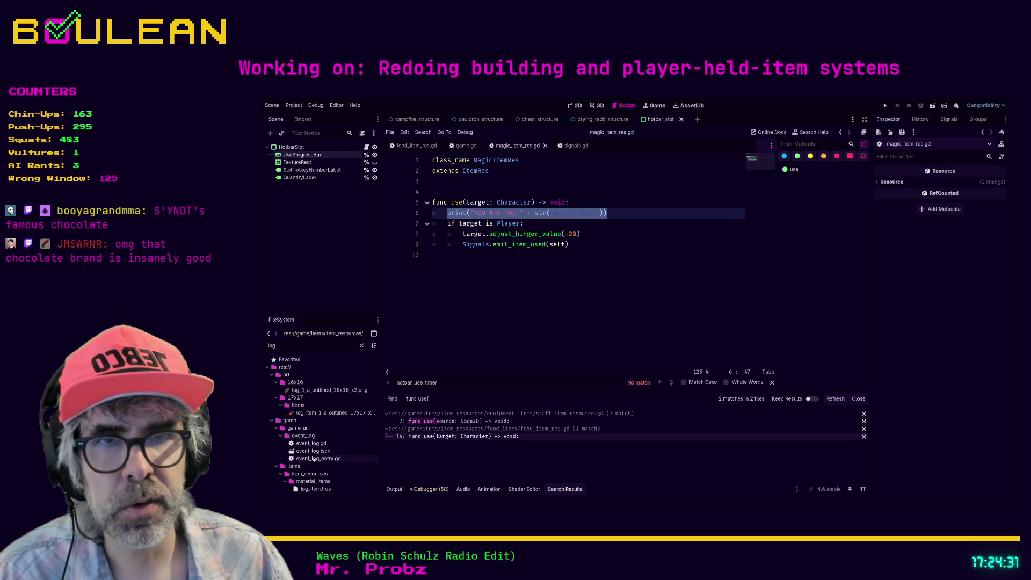
{"action": "double_click", "coordinate": [314, 458]}
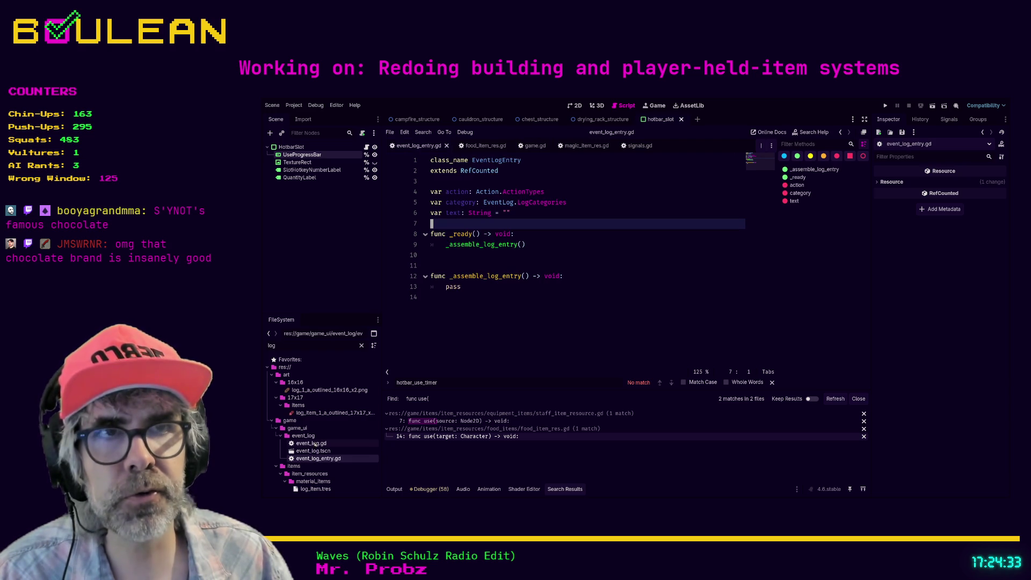
{"action": "double_click", "coordinate": [314, 443]}
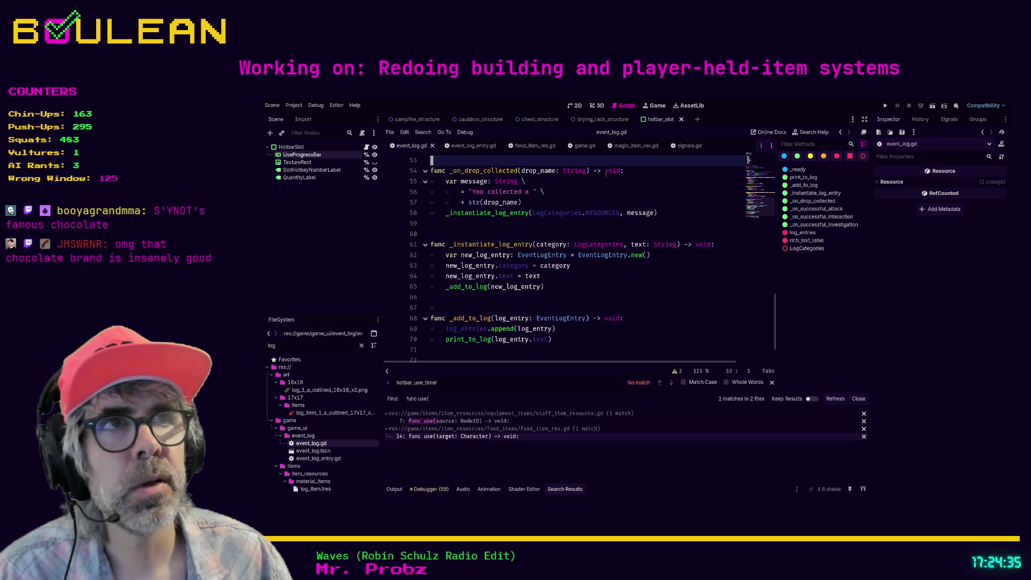
- Look through the magic_item_res.gd and game.gd scripts, ending on event_log_entry.gd
{"action": "left_click", "coordinate": [632, 145]}
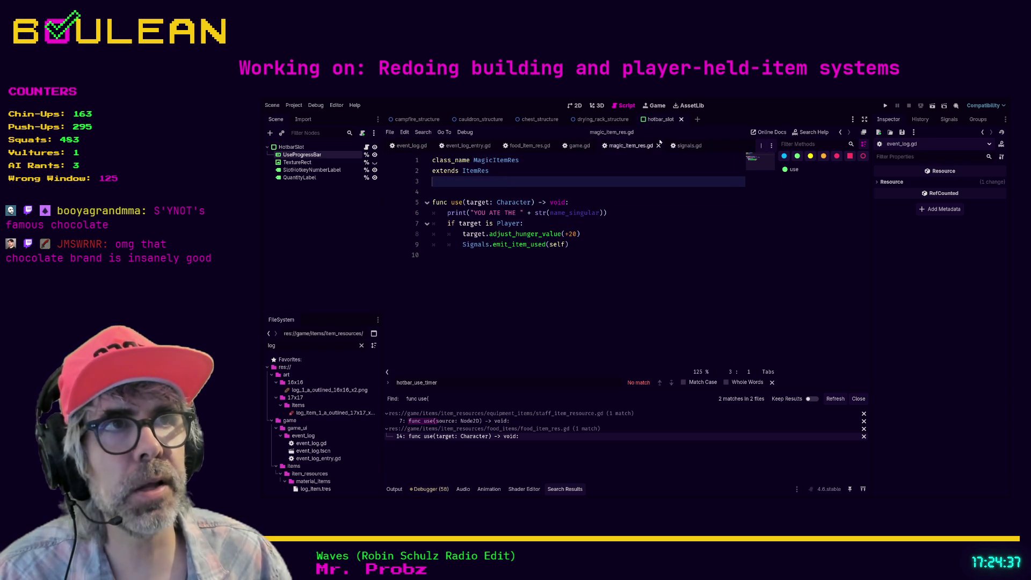
{"action": "left_click", "coordinate": [579, 146]}
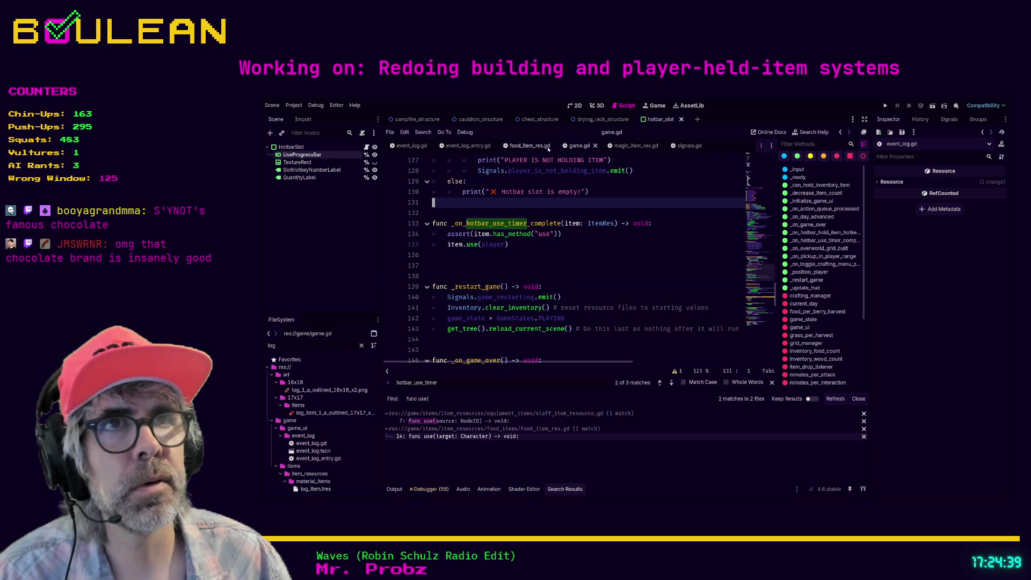
{"action": "left_click", "coordinate": [467, 145]}
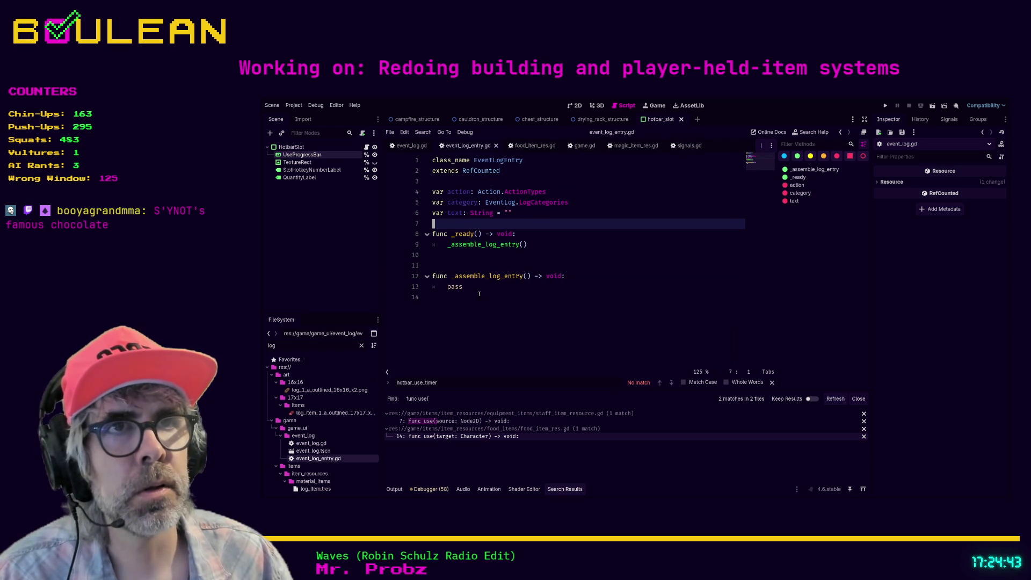
- Review _assemble_log_entry, then search the project for 'eventlogentry', finding 5 matches in 2 files
{"action": "key", "text": "Down"}
{"action": "key", "text": "Down"}
{"action": "key", "text": "Down"}
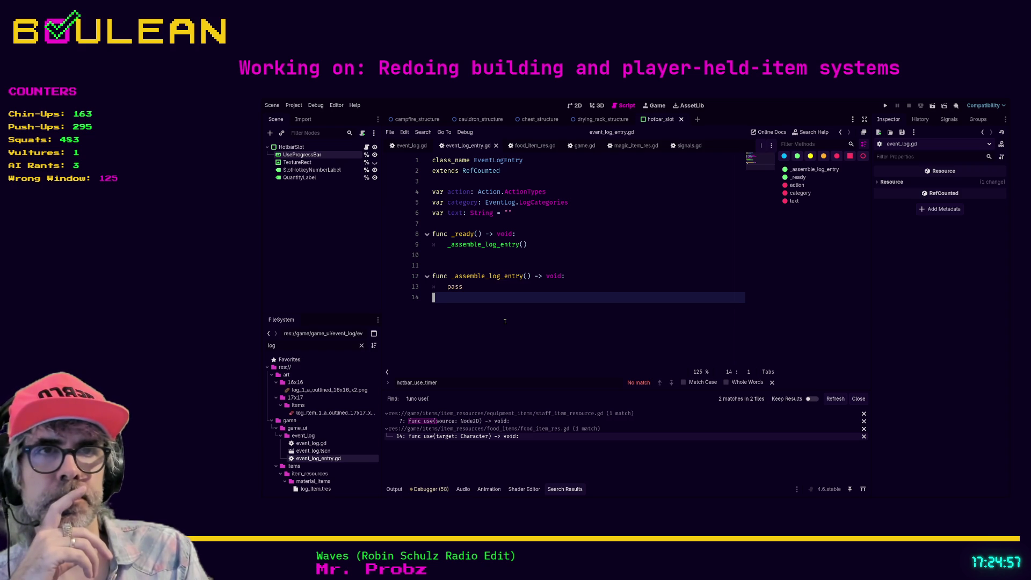
{"action": "left_click", "coordinate": [466, 245], "text": "ctrl"}
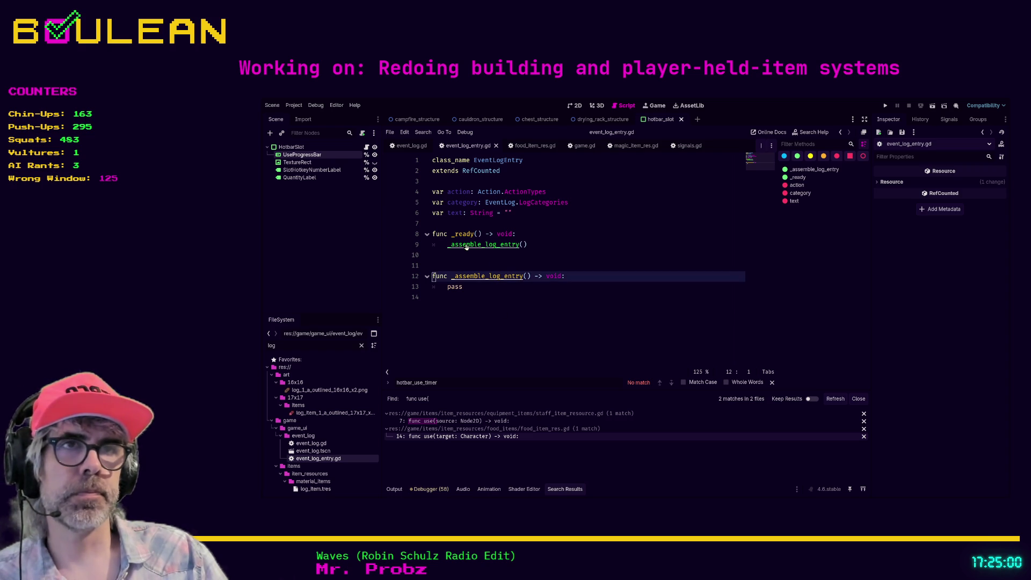
{"action": "left_click", "coordinate": [473, 317]}
{"action": "left_click", "coordinate": [465, 287]}
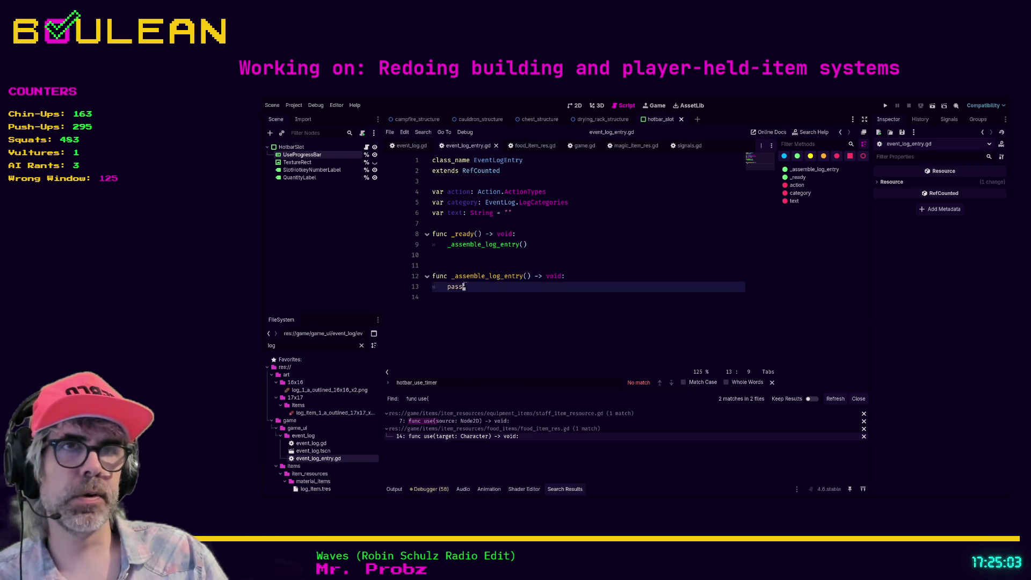
{"action": "left_click", "coordinate": [490, 330]}
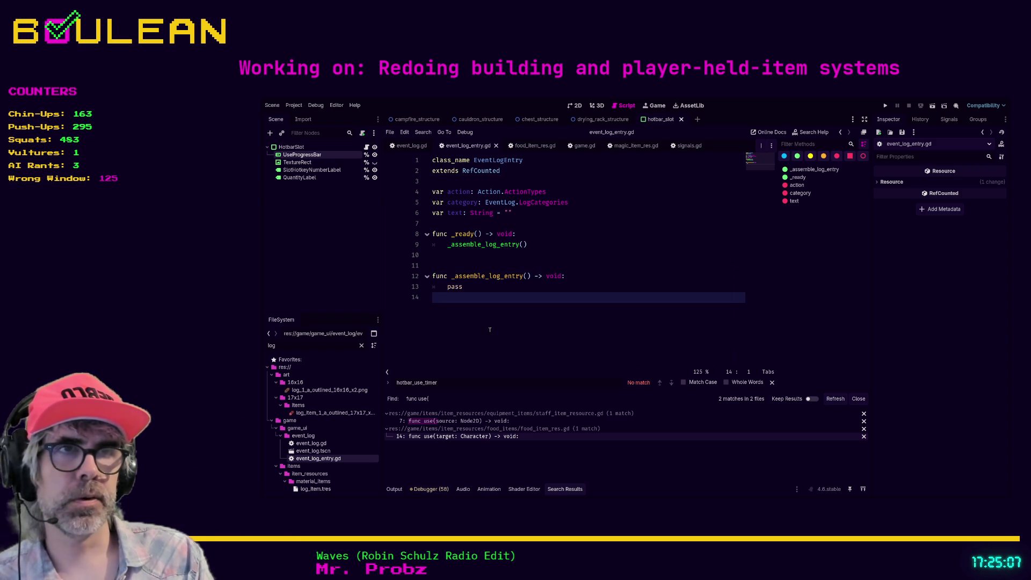
{"action": "key", "text": "Return"}
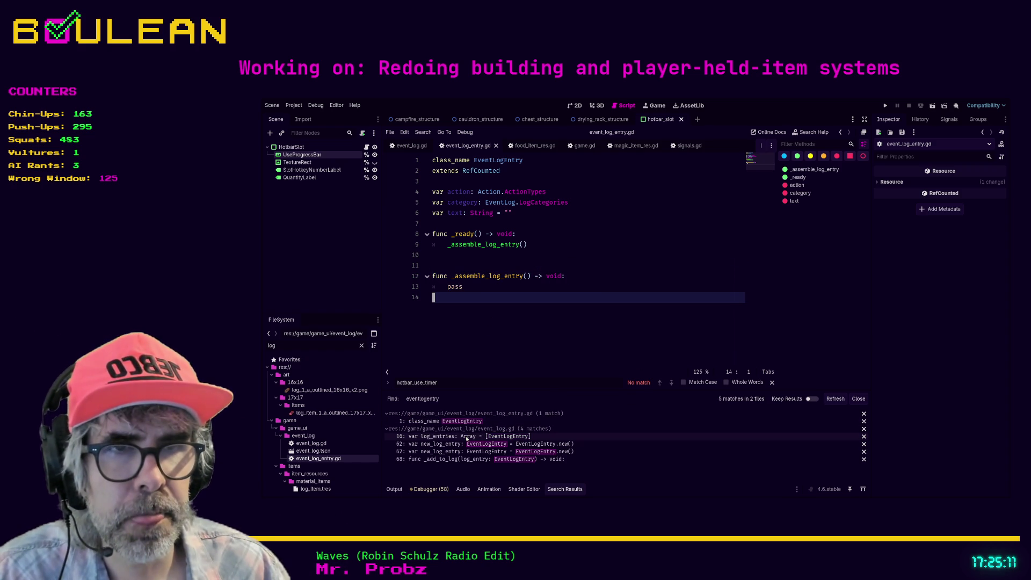
- Jump from the line 62 search result to _instantiate_log_entry in event_log.gd, after the _add_to_log call
{"action": "left_click", "coordinate": [459, 445]}
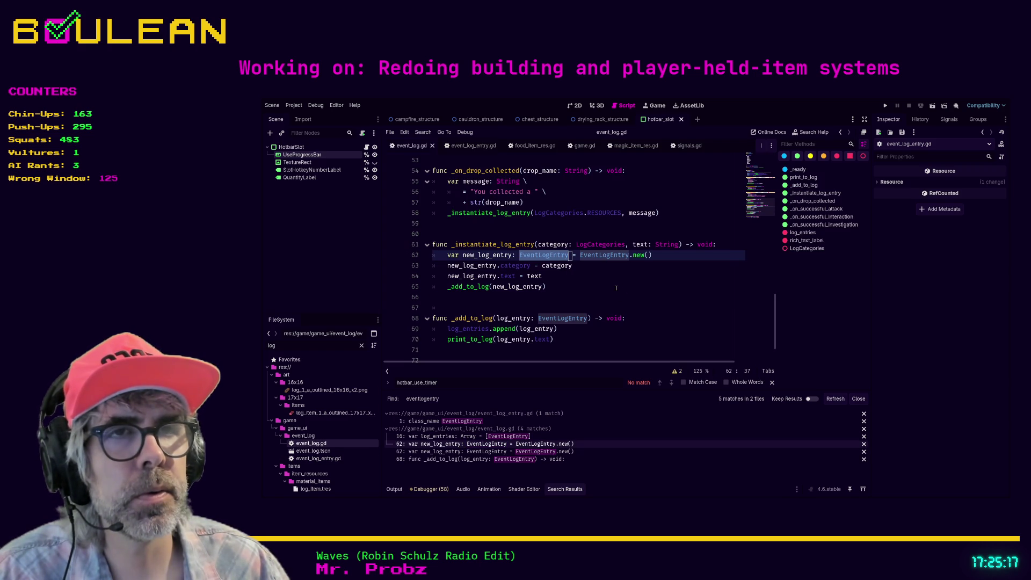
{"action": "left_click", "coordinate": [591, 288]}
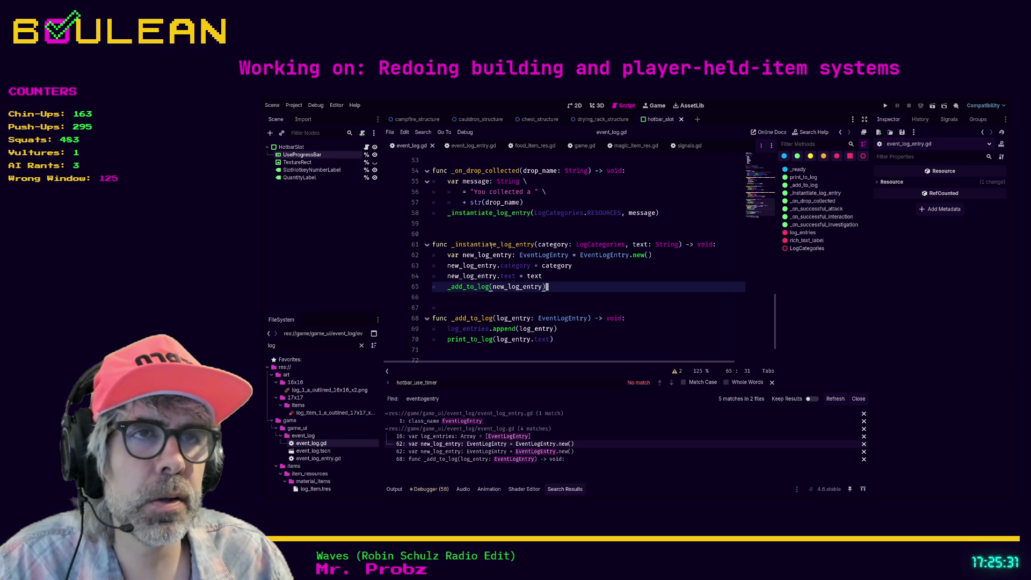
- Scroll through event_log.gd to review its signal connections and handler functions
{"action": "scroll", "coordinate": [536, 279], "scroll_direction": "up", "scroll_amount": 2}
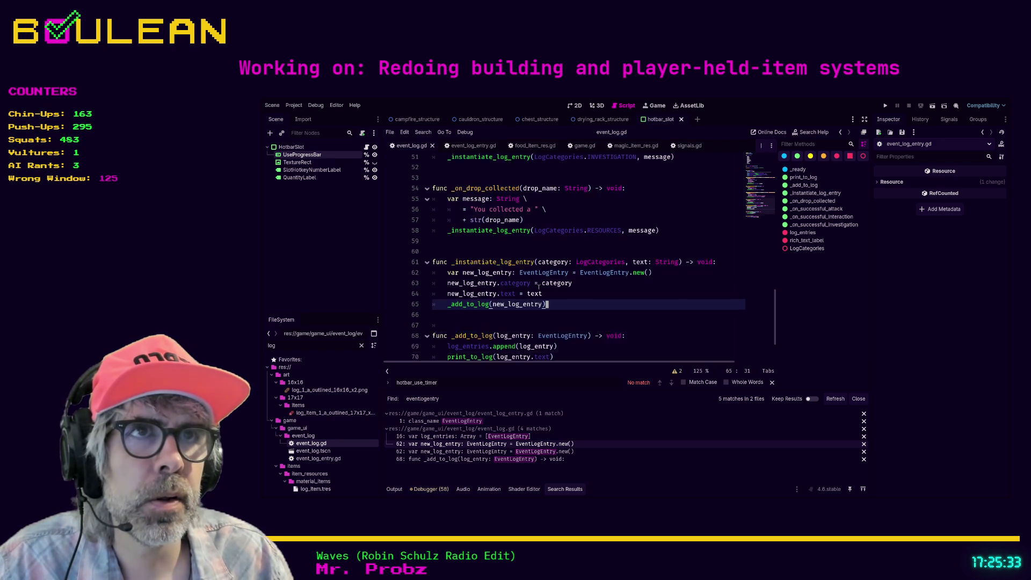
{"action": "scroll", "coordinate": [541, 290], "scroll_direction": "down", "scroll_amount": 2}
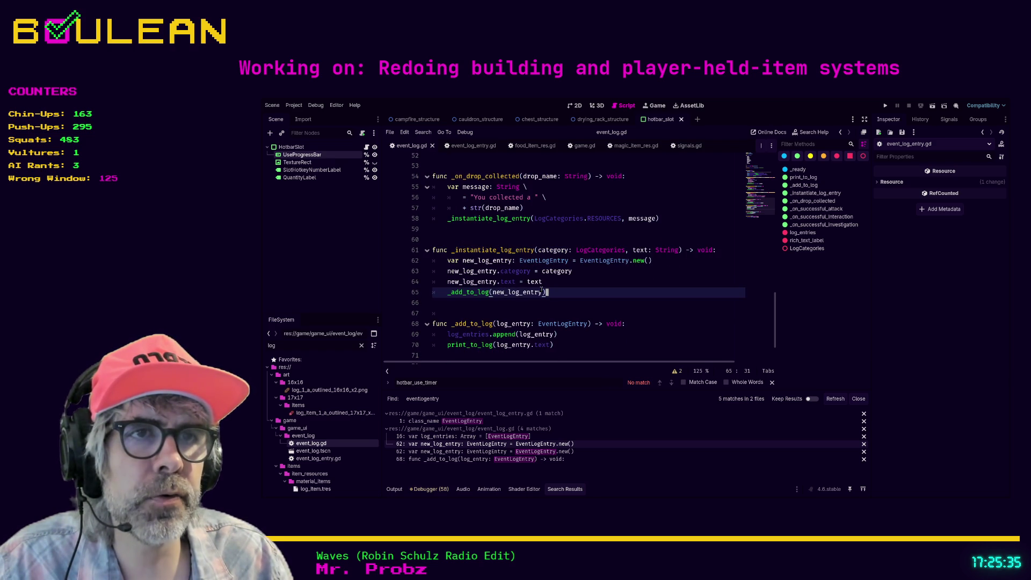
{"action": "scroll", "coordinate": [541, 290], "scroll_direction": "down", "scroll_amount": 1}
{"action": "scroll", "coordinate": [541, 290], "scroll_direction": "up", "scroll_amount": 7}
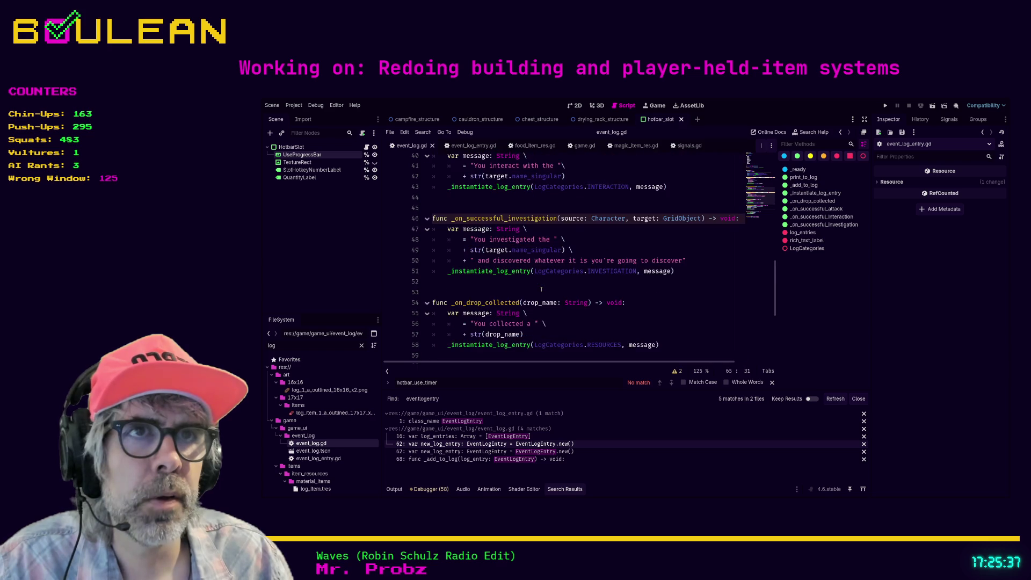
{"action": "scroll", "coordinate": [541, 290], "scroll_direction": "up", "scroll_amount": 9}
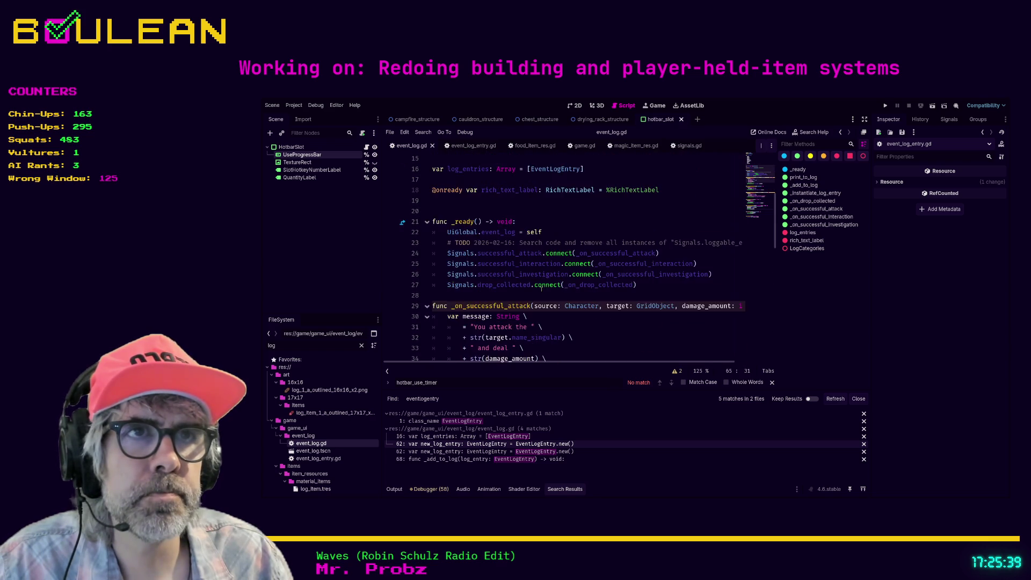
{"action": "scroll", "coordinate": [541, 290], "scroll_direction": "up", "scroll_amount": 2}
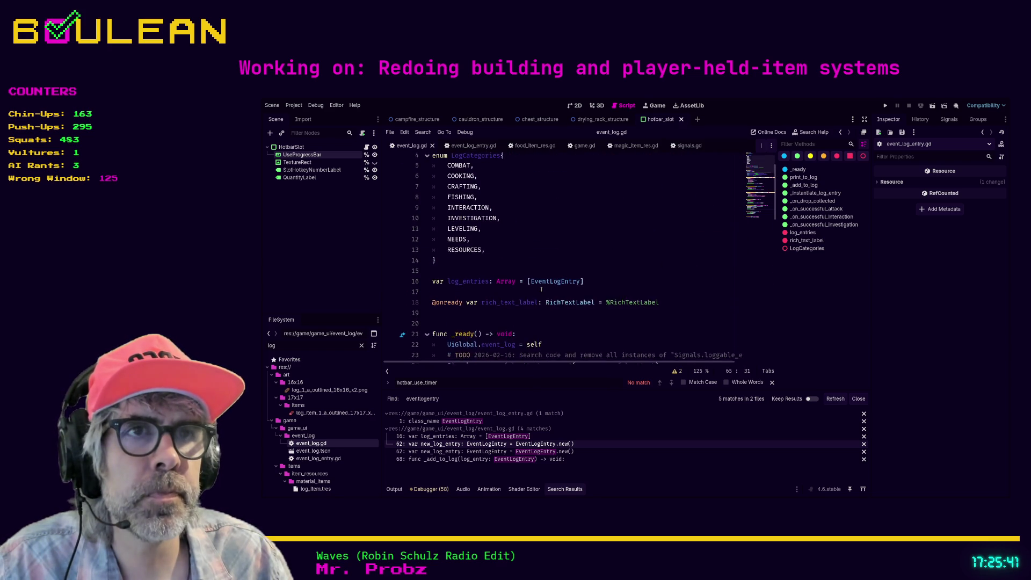
{"action": "scroll", "coordinate": [541, 289], "scroll_direction": "down", "scroll_amount": 7}
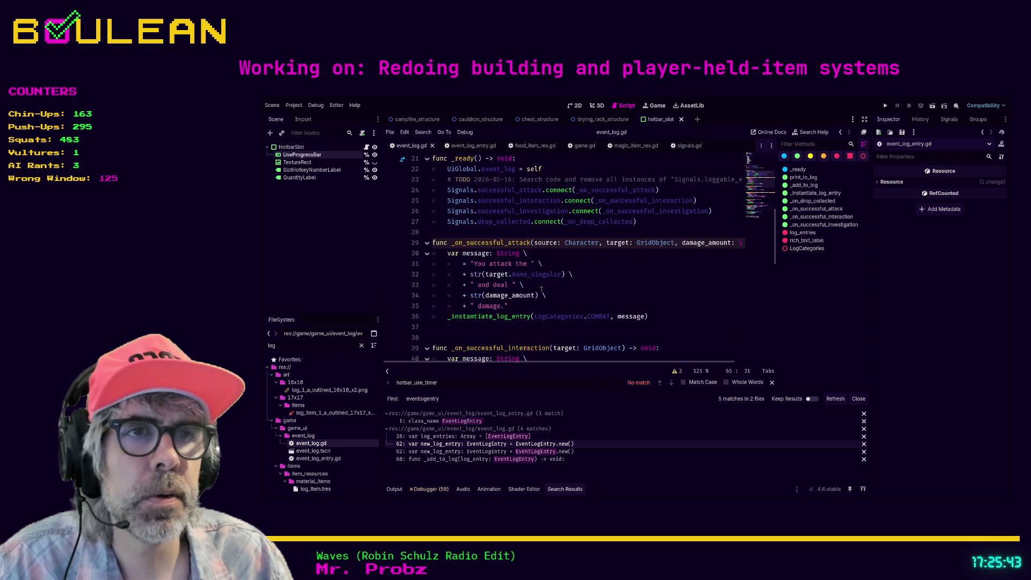
{"action": "scroll", "coordinate": [541, 288], "scroll_direction": "down", "scroll_amount": 2}
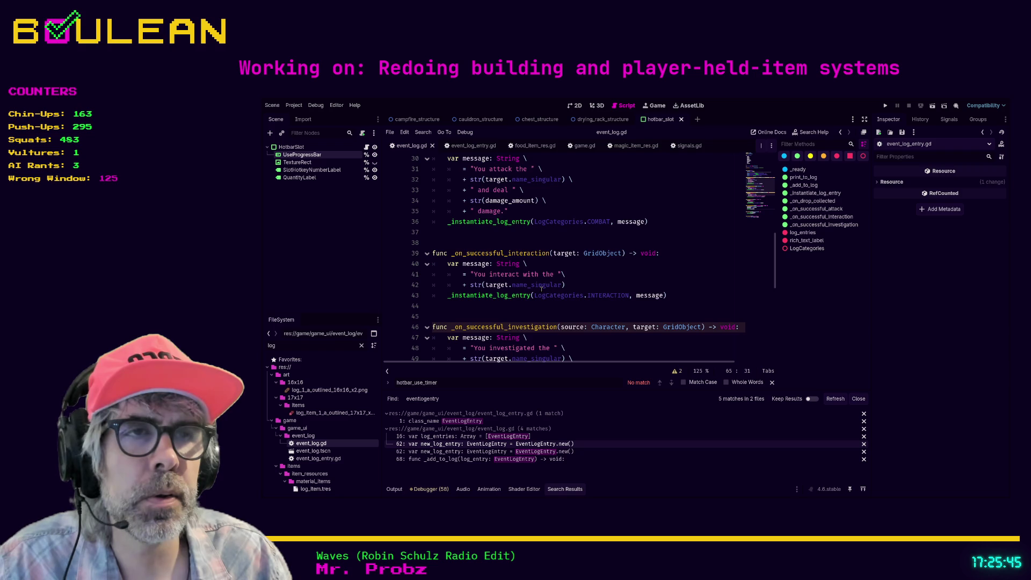
{"action": "scroll", "coordinate": [541, 290], "scroll_direction": "down", "scroll_amount": 1}
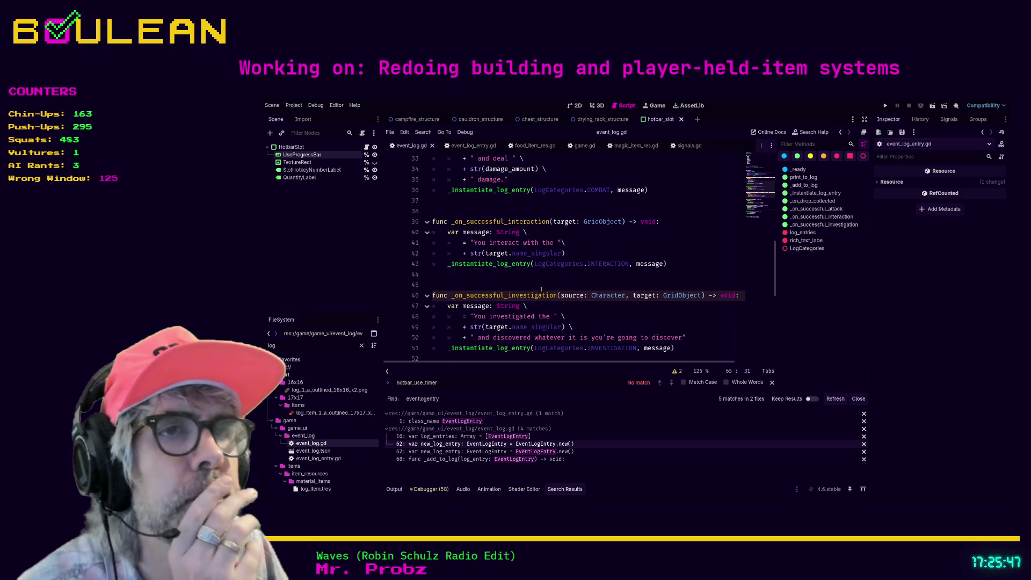
{"action": "scroll", "coordinate": [541, 289], "scroll_direction": "down", "scroll_amount": 5}
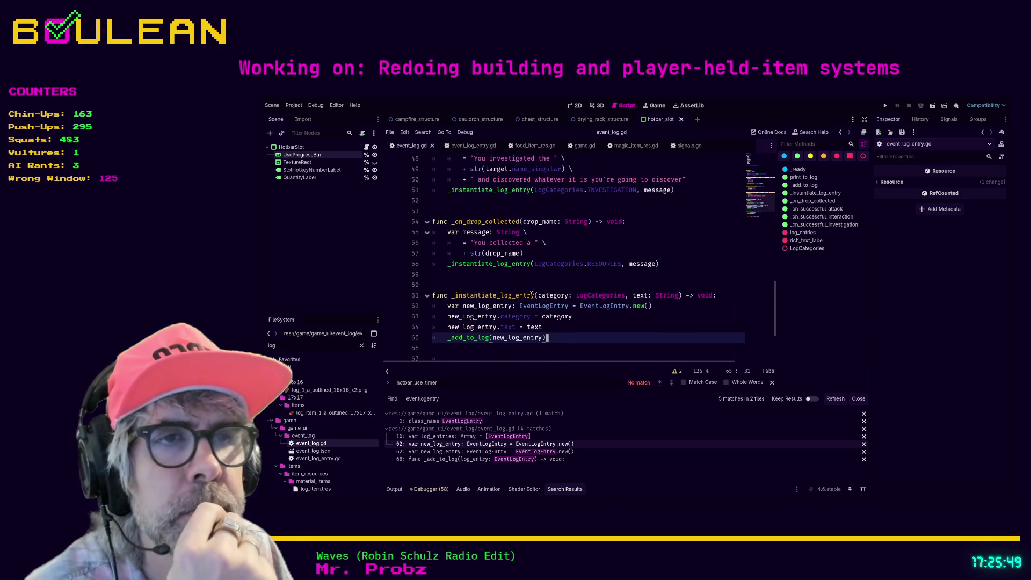
{"action": "scroll", "coordinate": [531, 294], "scroll_direction": "down", "scroll_amount": 3}
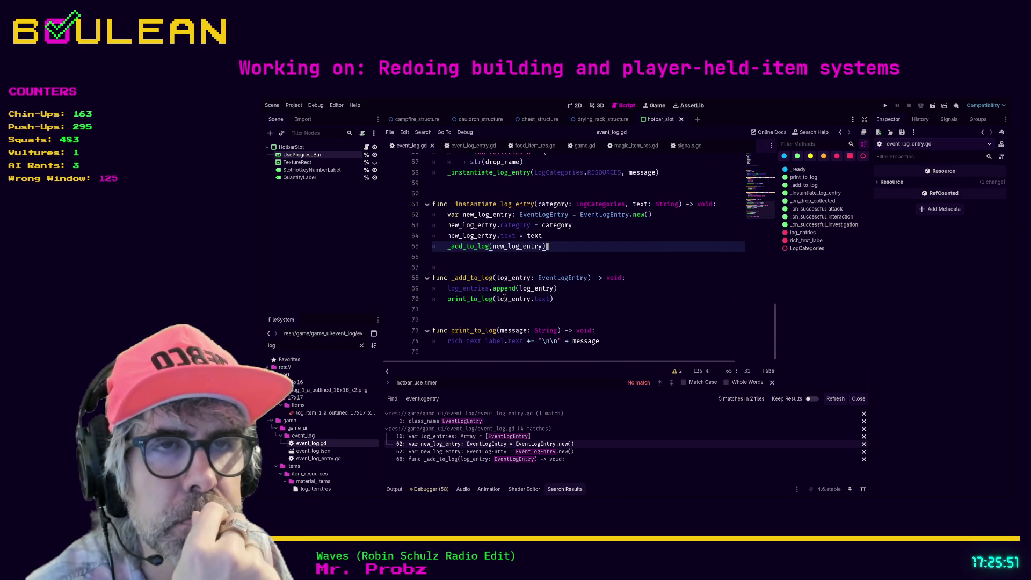
{"action": "scroll", "coordinate": [504, 297], "scroll_direction": "up", "scroll_amount": 2}
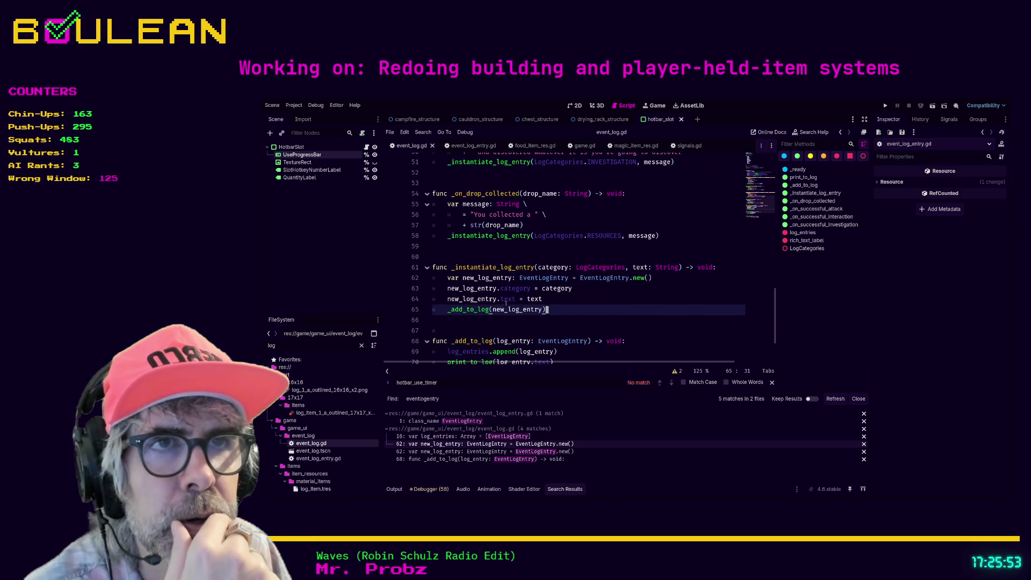
{"action": "scroll", "coordinate": [506, 304], "scroll_direction": "up", "scroll_amount": 1}
{"action": "scroll", "coordinate": [506, 304], "scroll_direction": "up", "scroll_amount": 11}
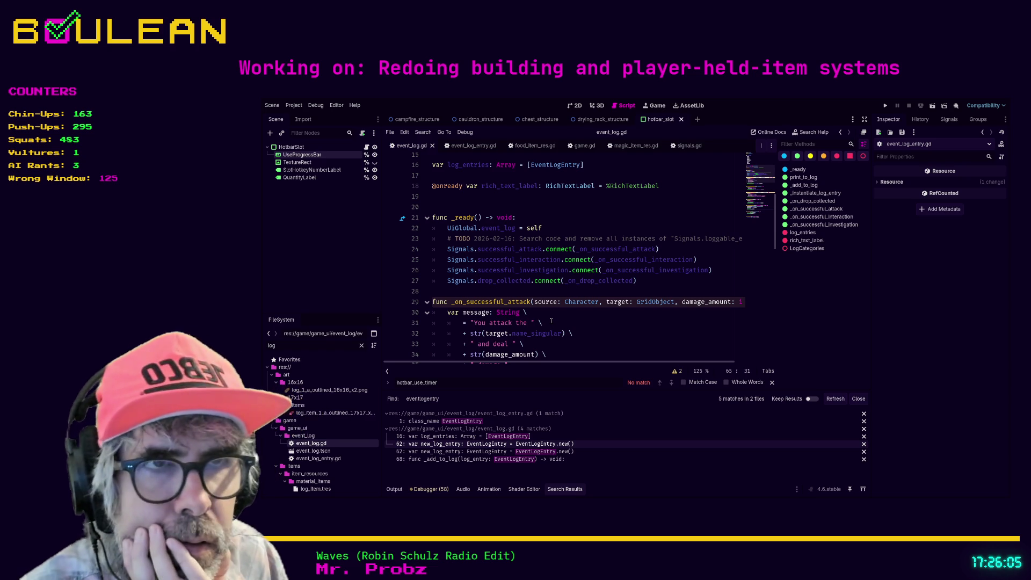
- Insert blank lines after the signal connections at line 28, then bring up signals.gd
{"action": "left_click", "coordinate": [496, 293]}
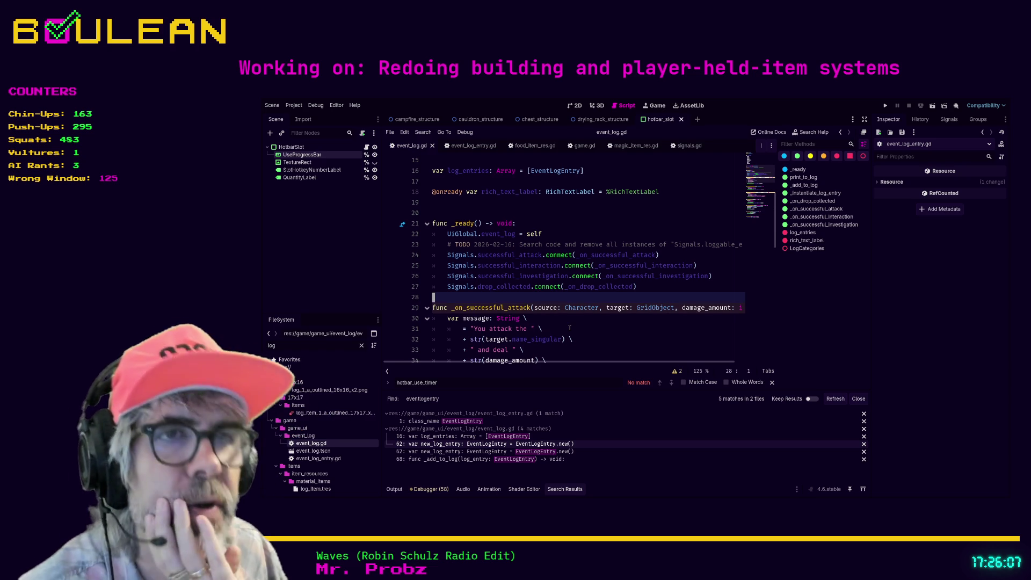
{"action": "key", "text": "Return"}
{"action": "key", "text": "Return"}
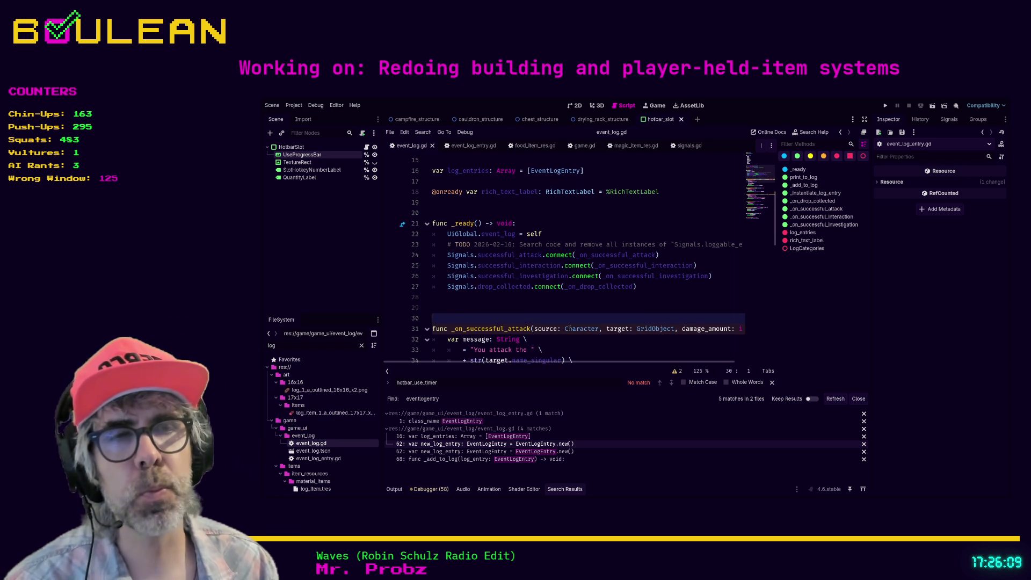
{"action": "key", "text": "Up"}
{"action": "key", "text": "Up"}
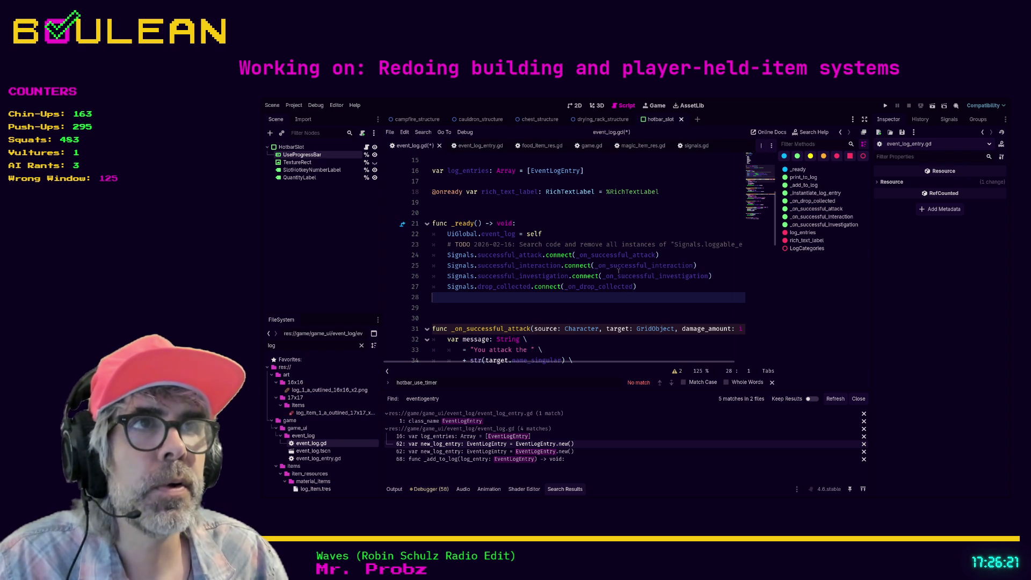
{"action": "left_click", "coordinate": [691, 145]}
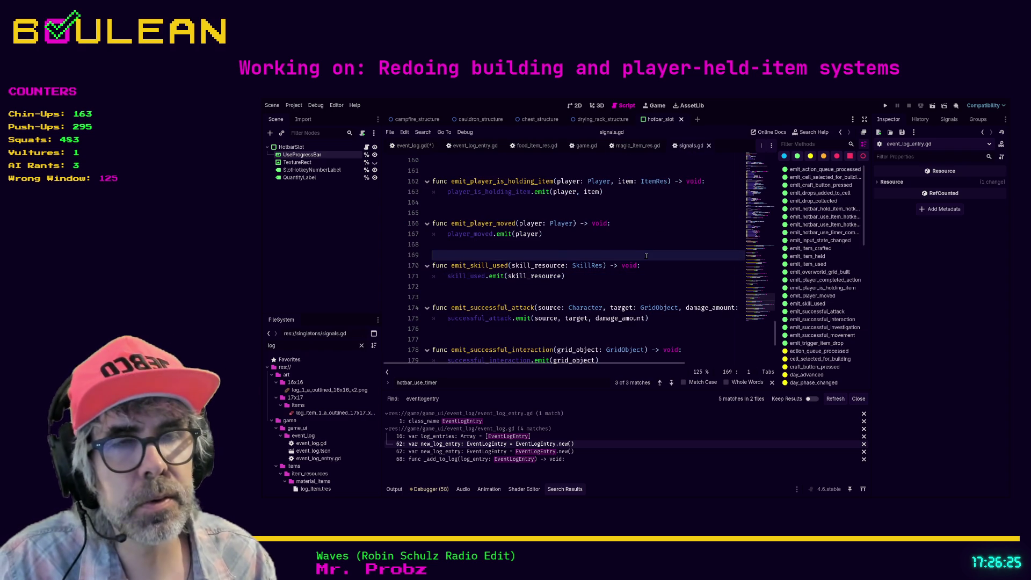
- Locate the item_used signal and its emit_item_used emitter function in signals.gd
{"action": "key", "text": "ctrl+f"}
{"action": "type", "text": "item_"}
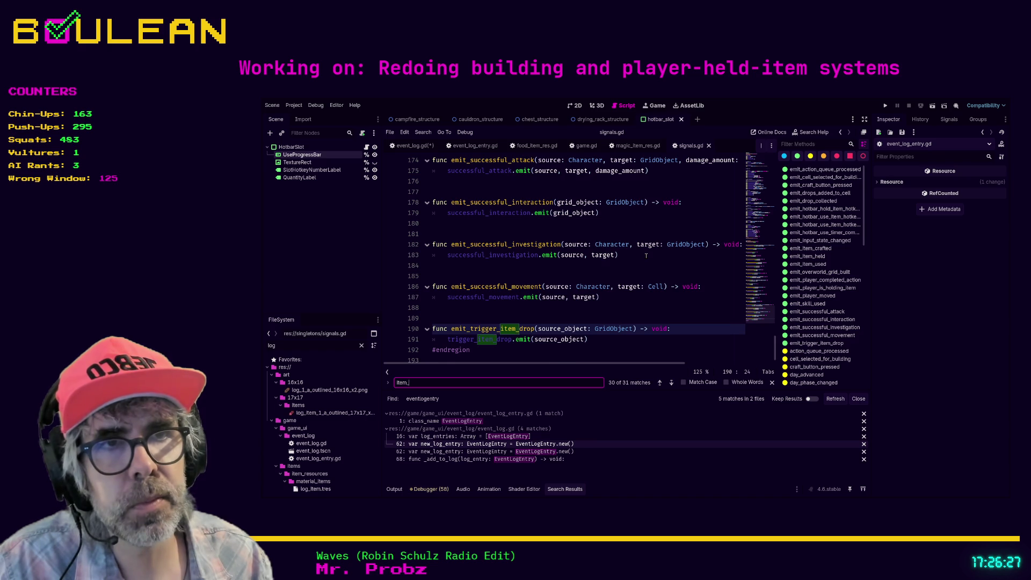
{"action": "type", "text": "used"}
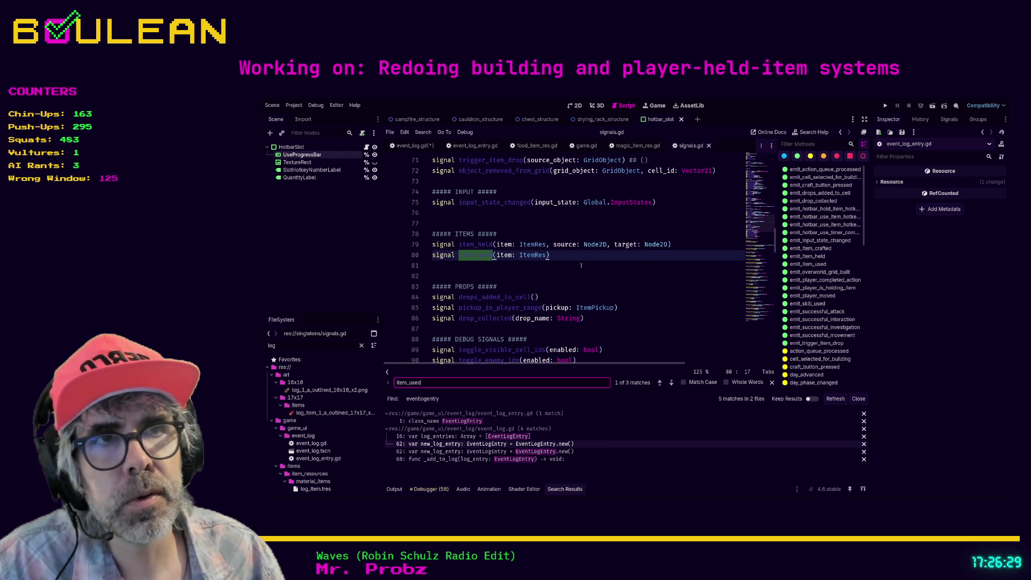
{"action": "left_click", "coordinate": [492, 269]}
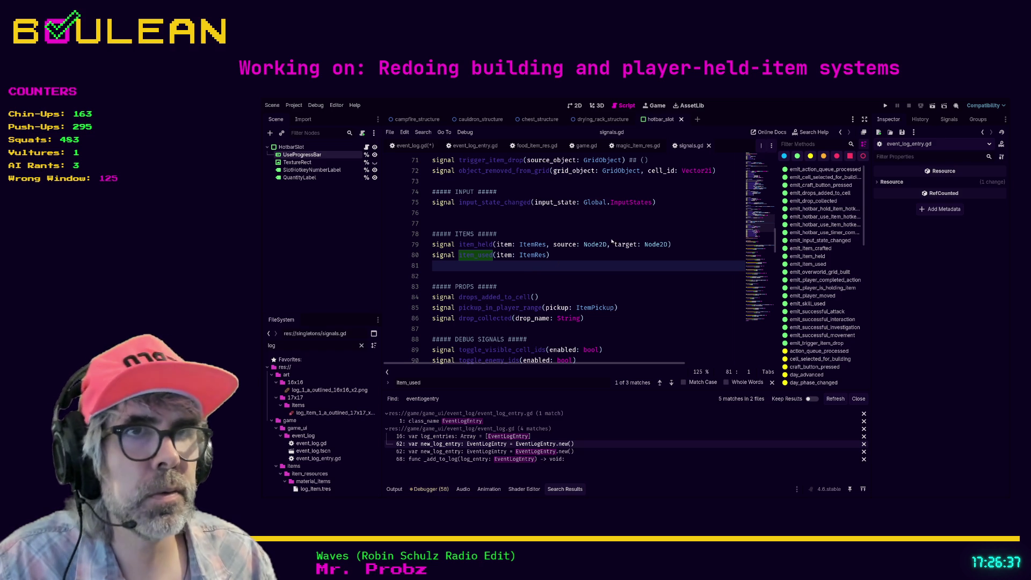
{"action": "key", "text": "ctrl+f"}
{"action": "type", "text": "emit_item"}
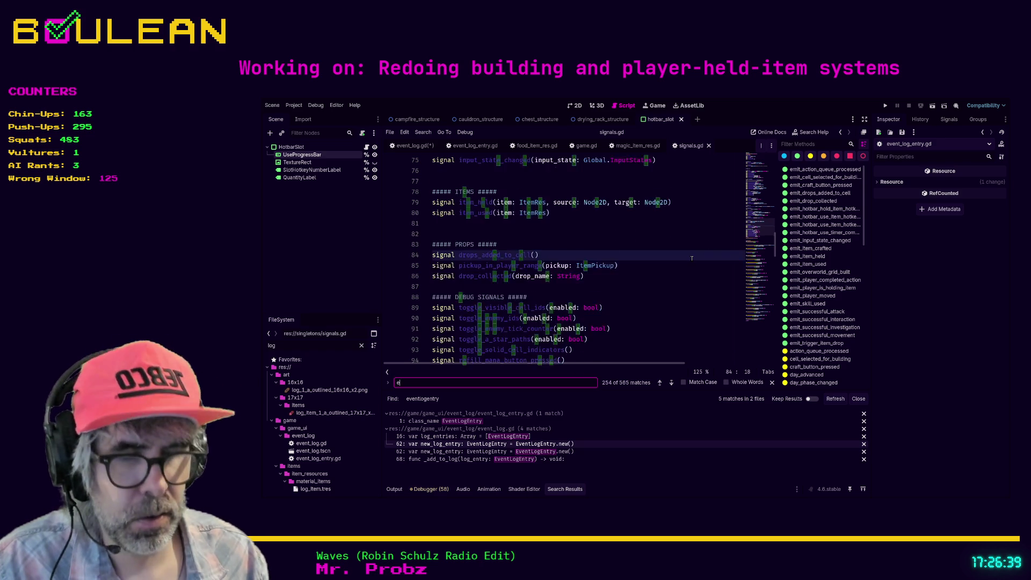
{"action": "type", "text": "_used"}
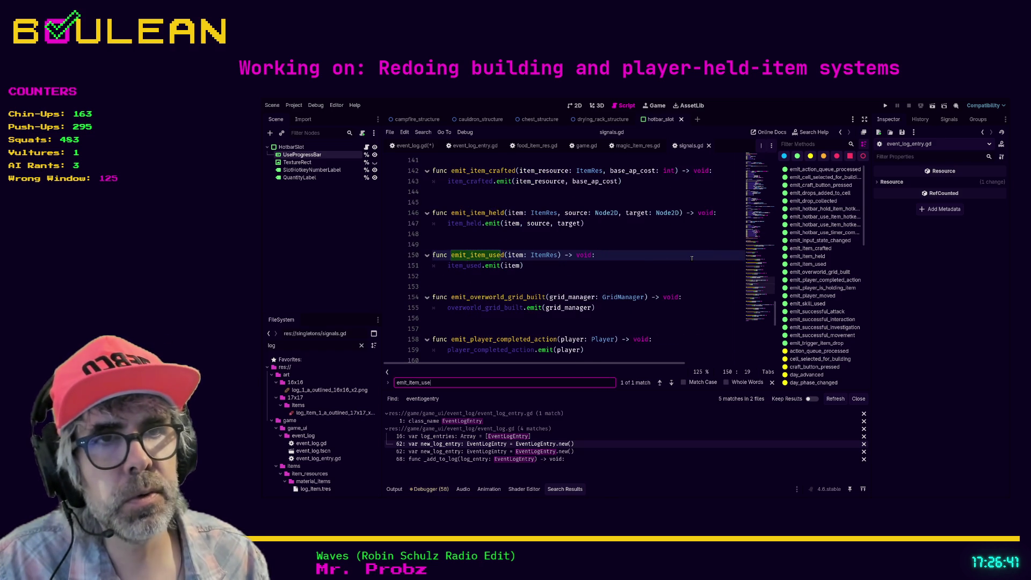
{"action": "left_click", "coordinate": [607, 280]}
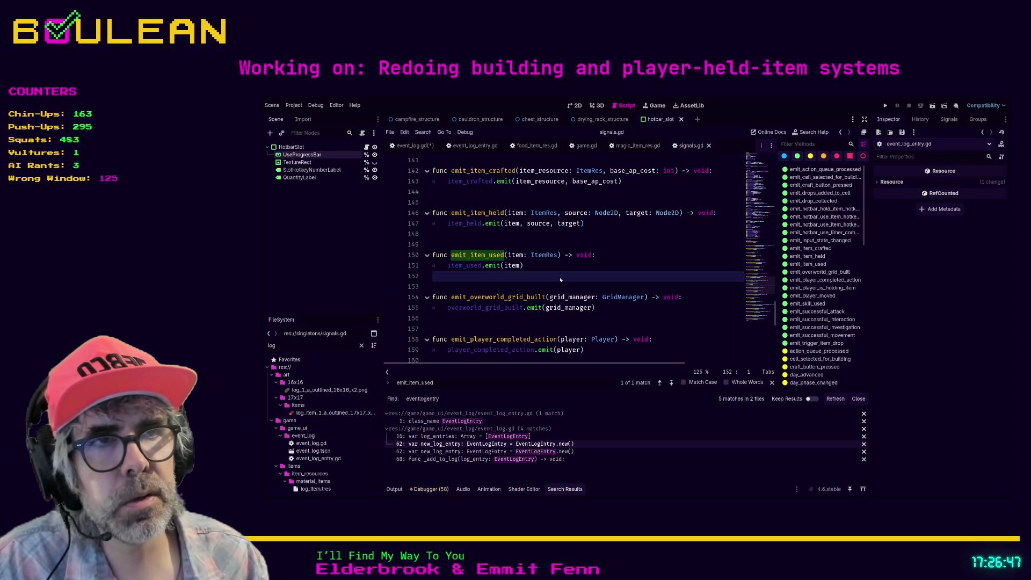
- Search the project for Signals.emit_item_used, listing 3 calling files
{"action": "key", "text": "ctrl+shift+f"}
{"action": "type", "text": "Signals.emit_item_used"}
{"action": "key", "text": "Return"}
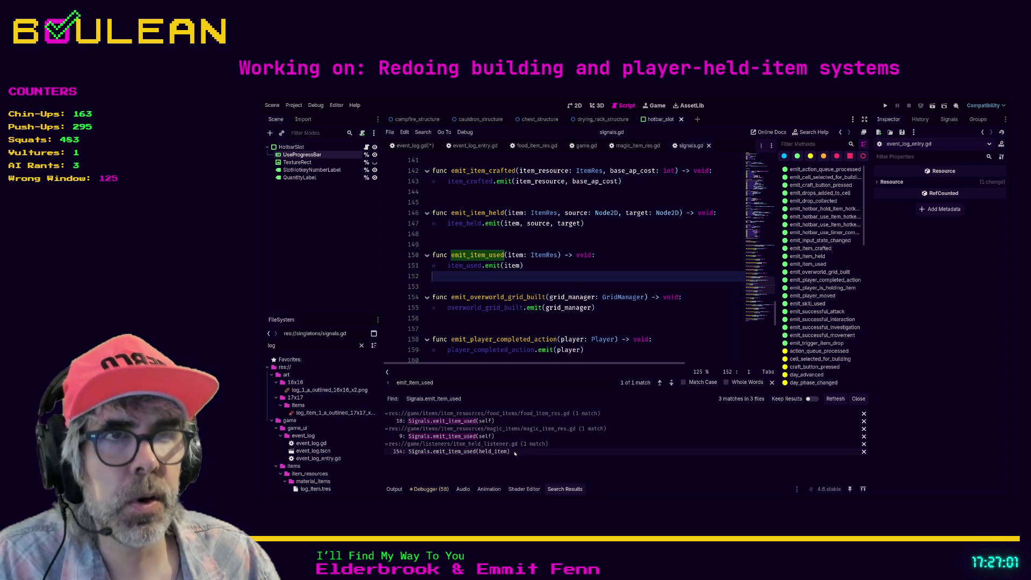
- Add Signals.item_used.connect(_on_item_used) on line 28 of event_log.gd
{"action": "left_click", "coordinate": [467, 147]}
{"action": "left_click", "coordinate": [412, 145]}
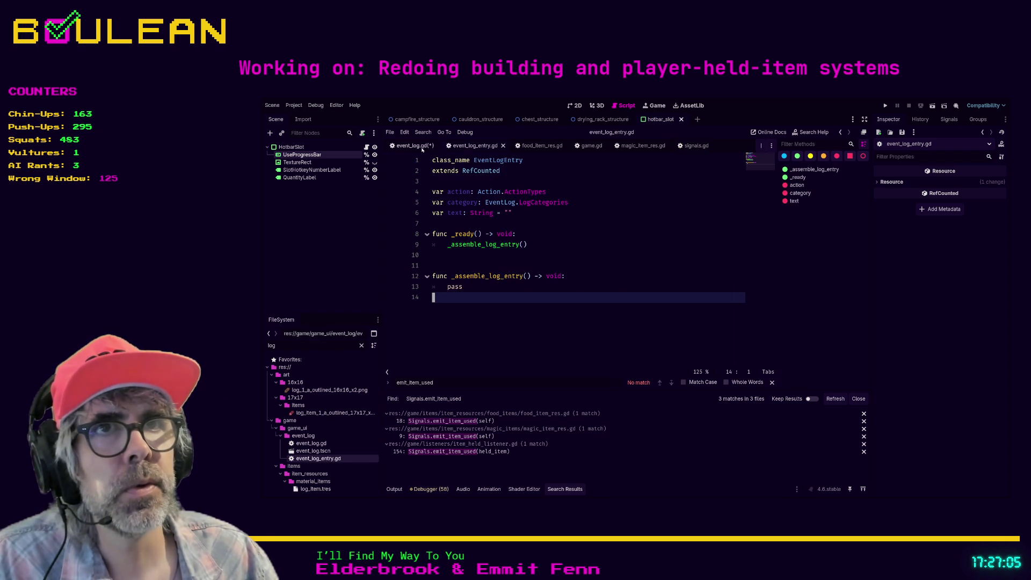
{"action": "left_click", "coordinate": [547, 312]}
{"action": "left_click", "coordinate": [477, 293]}
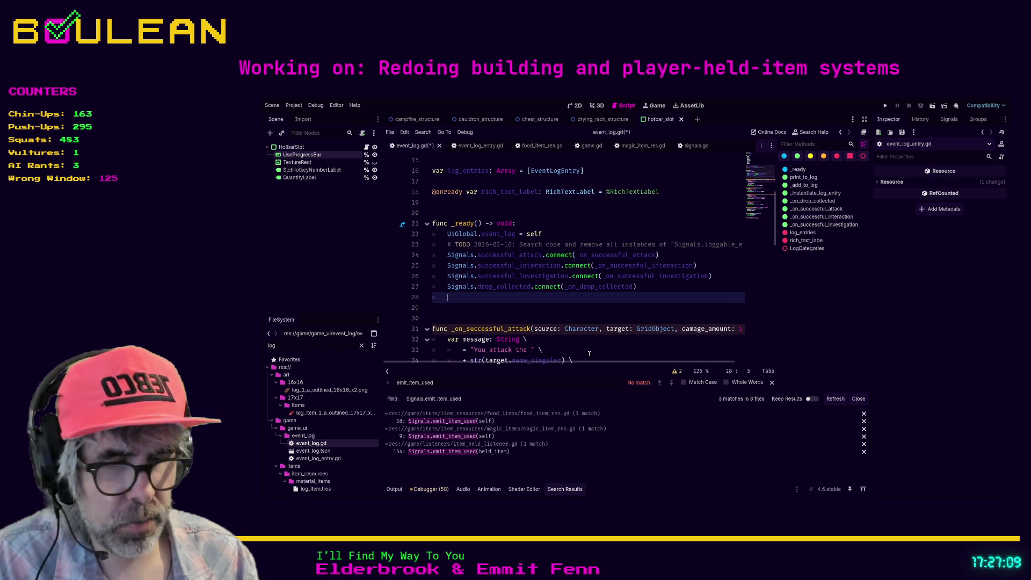
{"action": "type", "text": "Signals.i"}
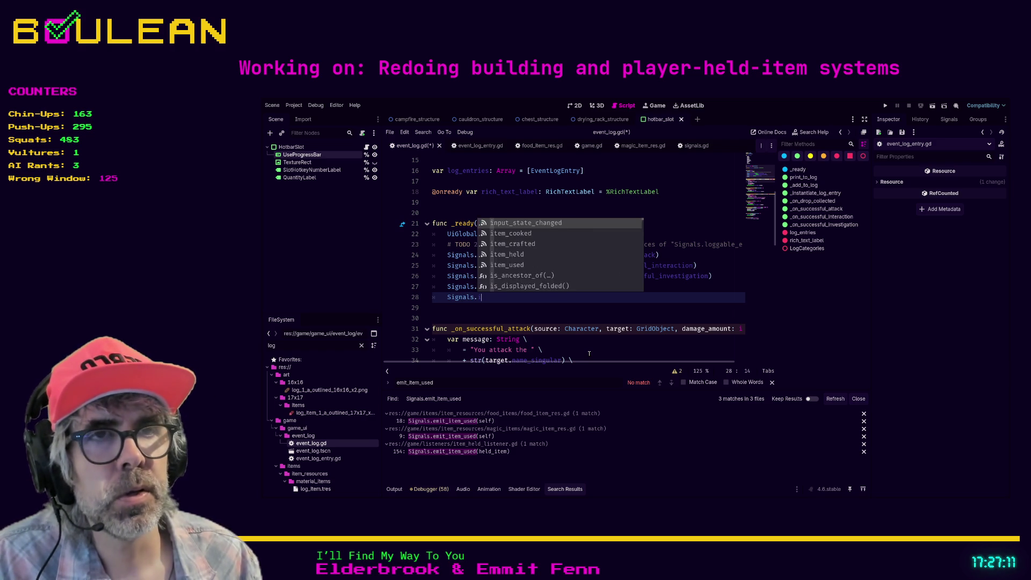
{"action": "type", "text": "tem"}
{"action": "key", "text": "Down"}
{"action": "key", "text": "Down"}
{"action": "key", "text": "Down"}
{"action": "key", "text": "Return"}
{"action": "type", "text": ".conn"}
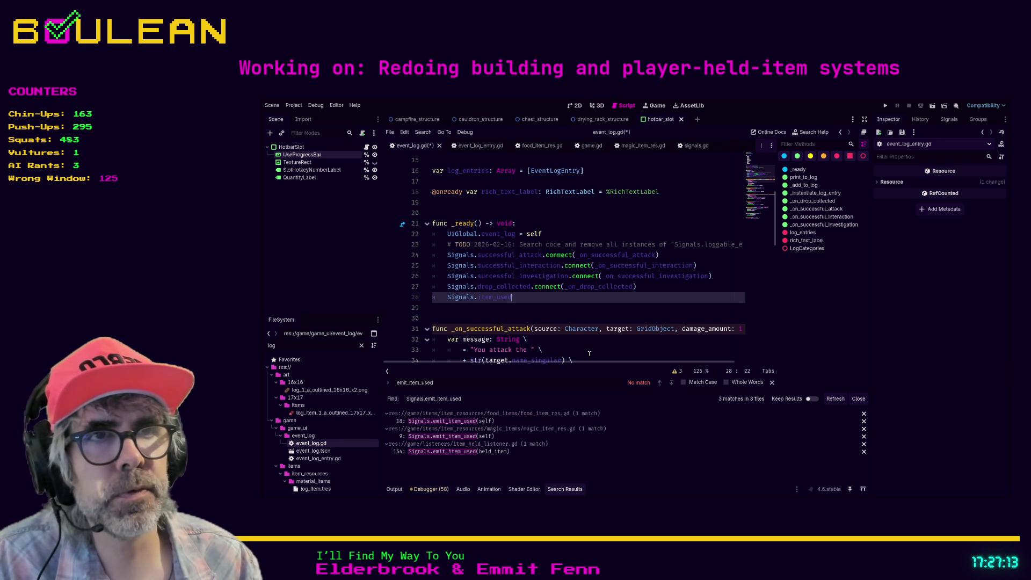
{"action": "type", "text": "ect("}
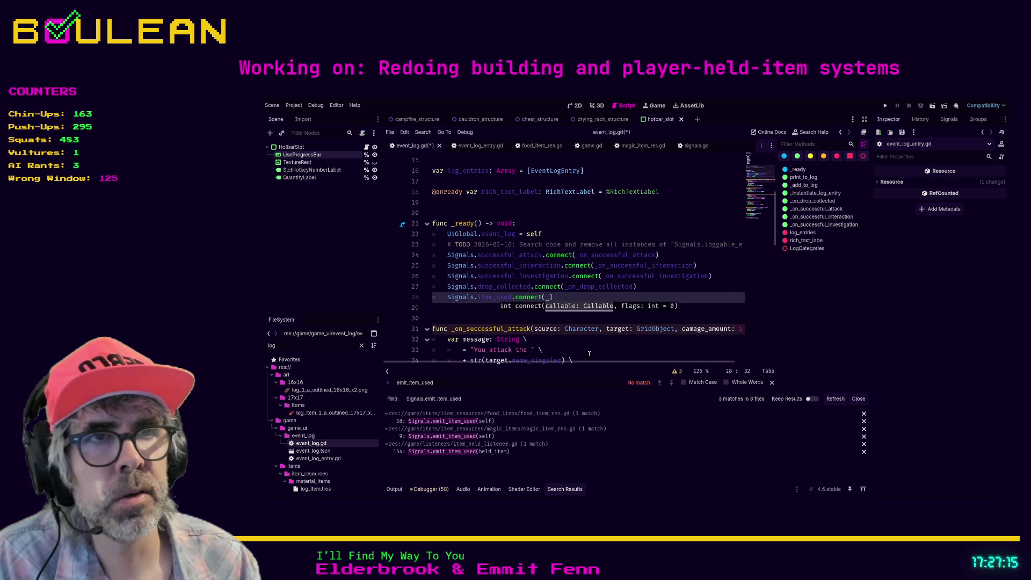
{"action": "type", "text": "_on_item"}
{"action": "type", "text": "_used)"}
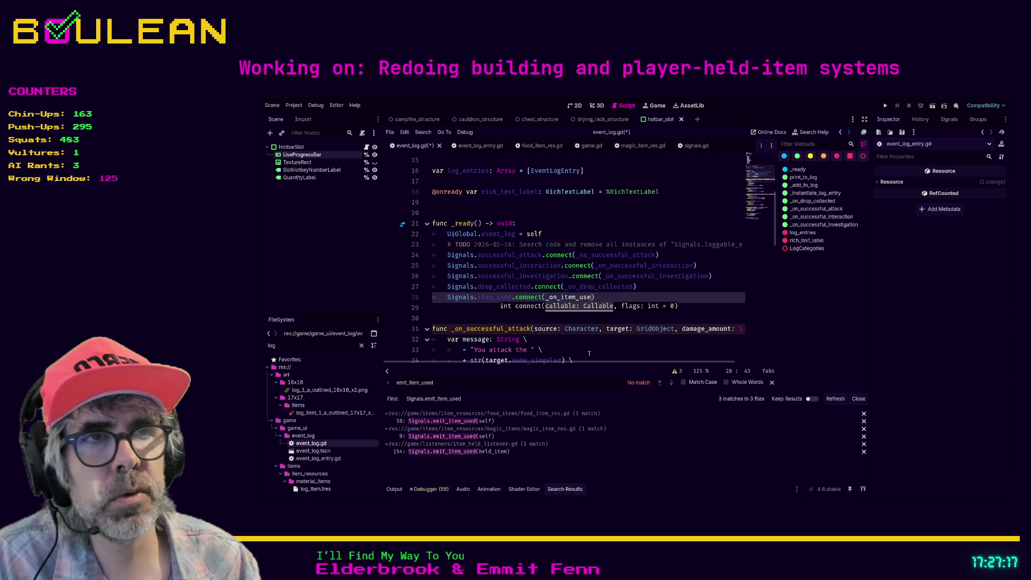
- Write the stub func _on_item_used(item: ItemRes) -> void: with pass, then check emit_item_used
{"action": "double_click", "coordinate": [572, 298]}
{"action": "scroll", "coordinate": [502, 296], "scroll_direction": "down", "scroll_amount": 2}
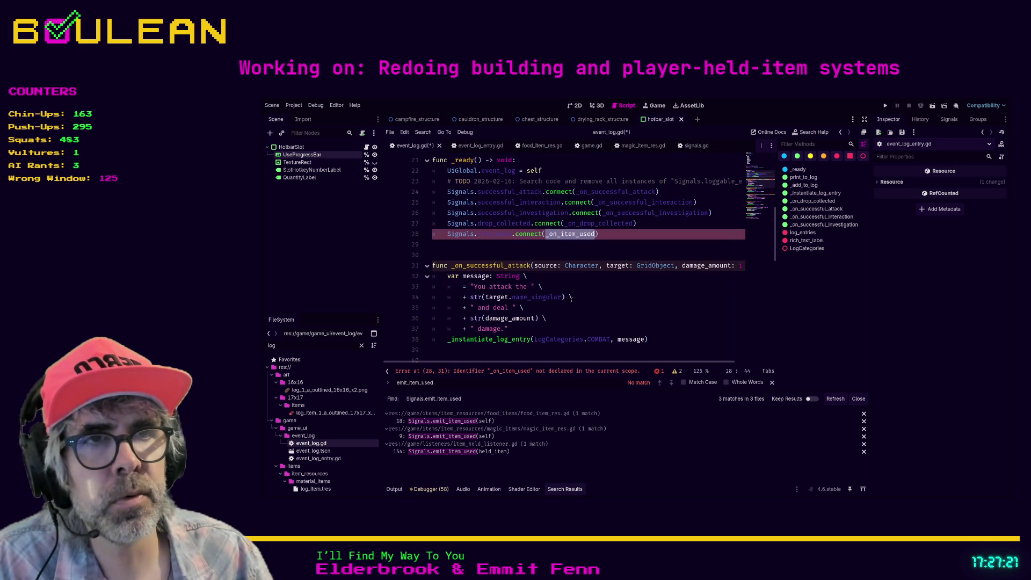
{"action": "key", "text": "Down"}
{"action": "key", "text": "Down"}
{"action": "key", "text": "Return"}
{"action": "key", "text": "Return"}
{"action": "key", "text": "Return"}
{"action": "key", "text": "Up"}
{"action": "key", "text": "Up"}
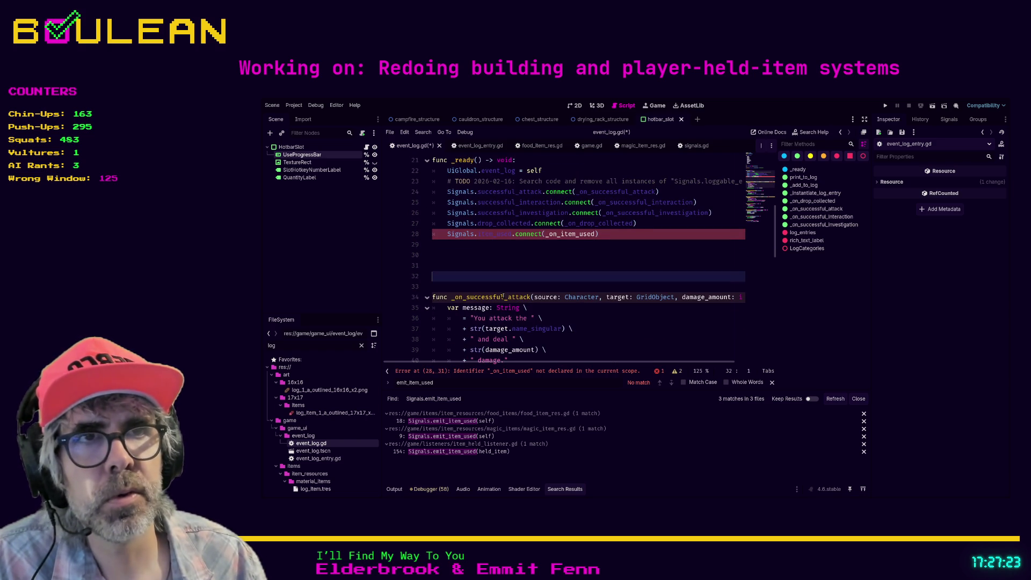
{"action": "type", "text": "unc "}
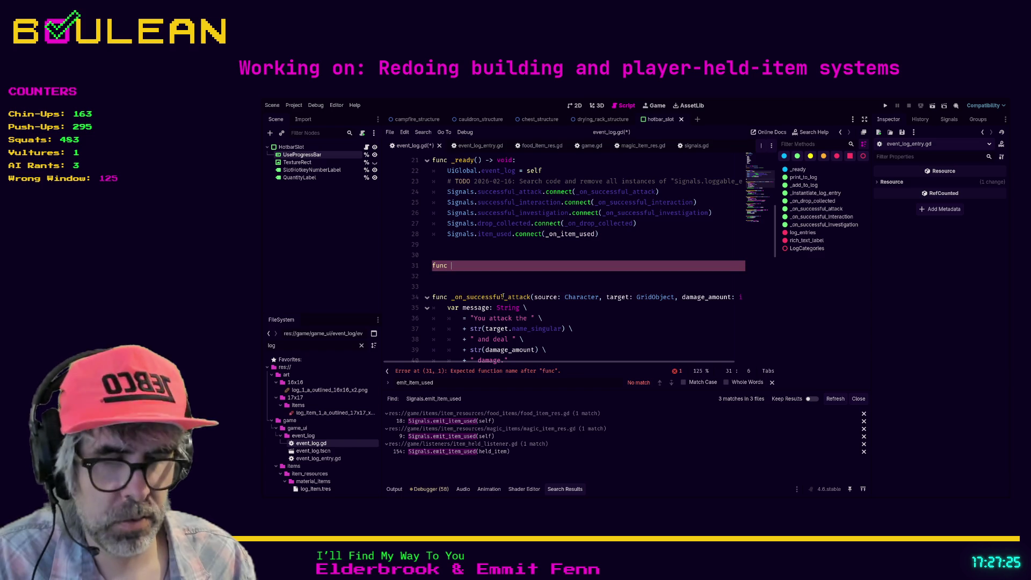
{"action": "type", "text": "_on_item_use"}
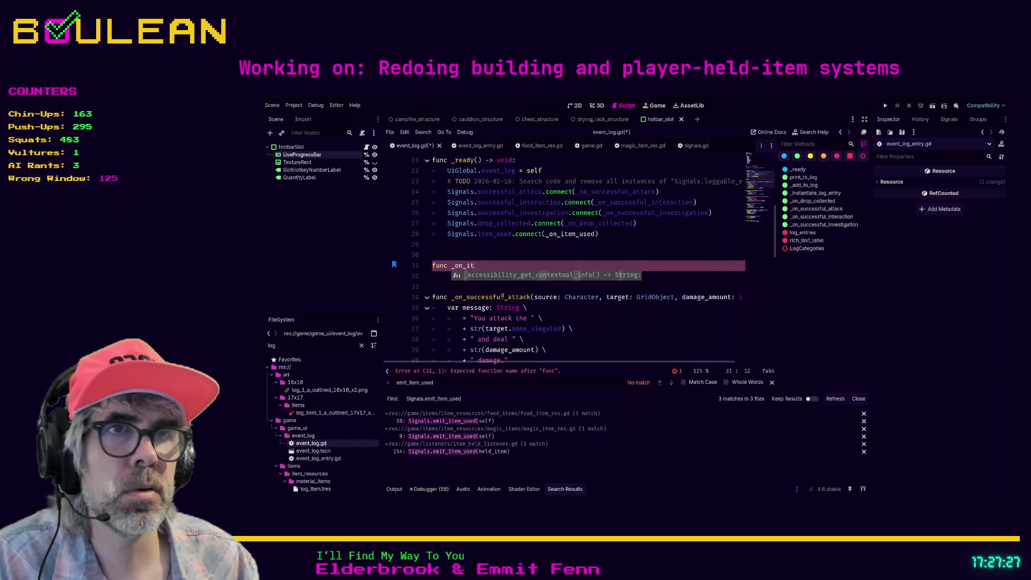
{"action": "type", "text": "d("}
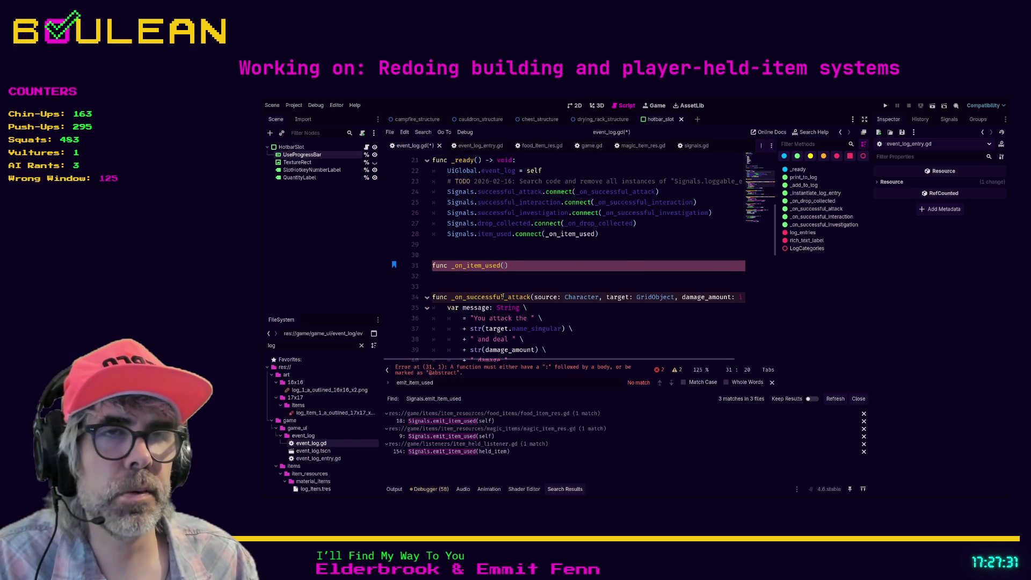
{"action": "type", "text": "item: ItemR"}
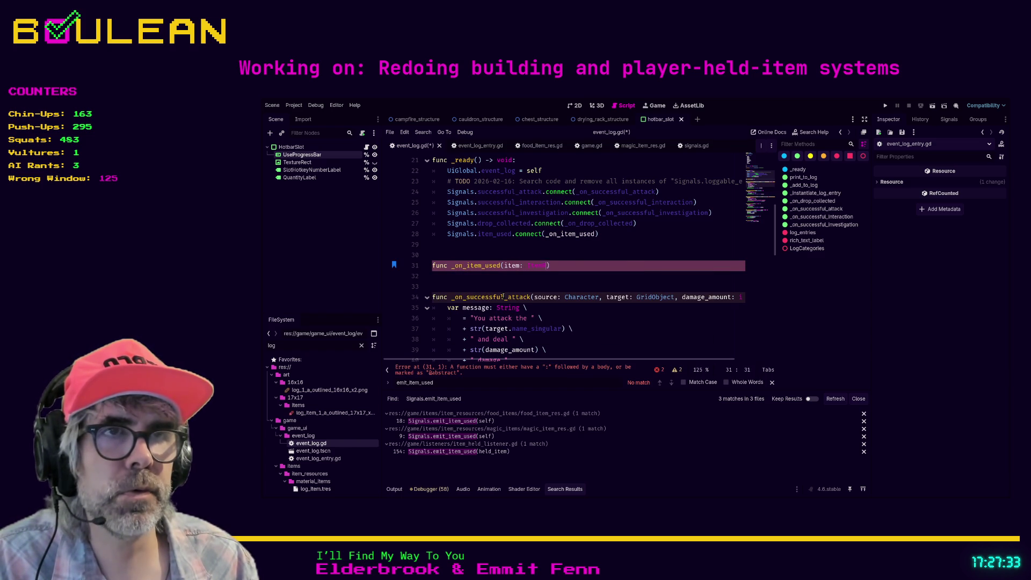
{"action": "type", "text": "es) -> void"}
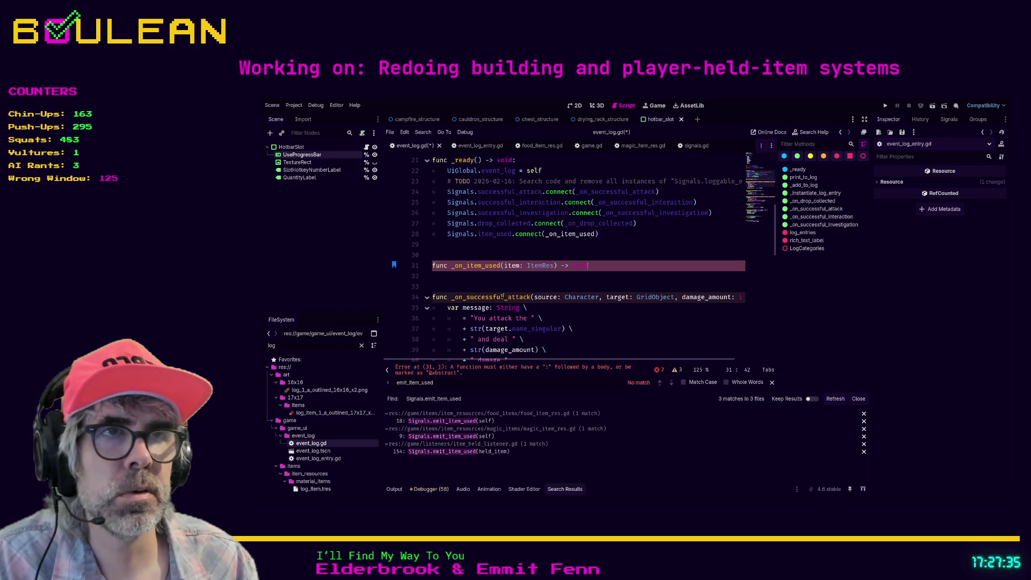
{"action": "type", "text": ":"}
{"action": "key", "text": "Return"}
{"action": "type", "text": "pass"}
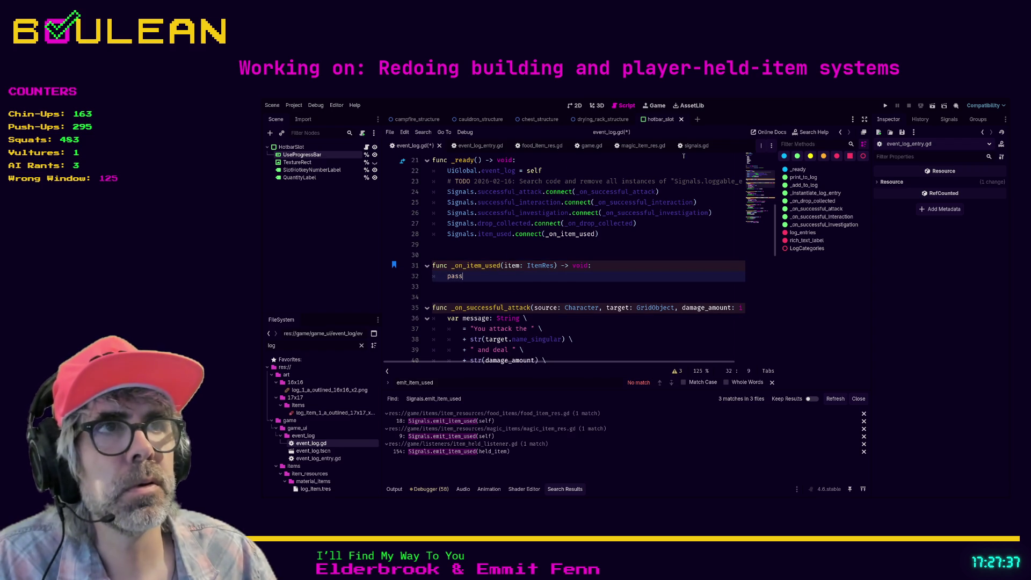
{"action": "left_click", "coordinate": [695, 146]}
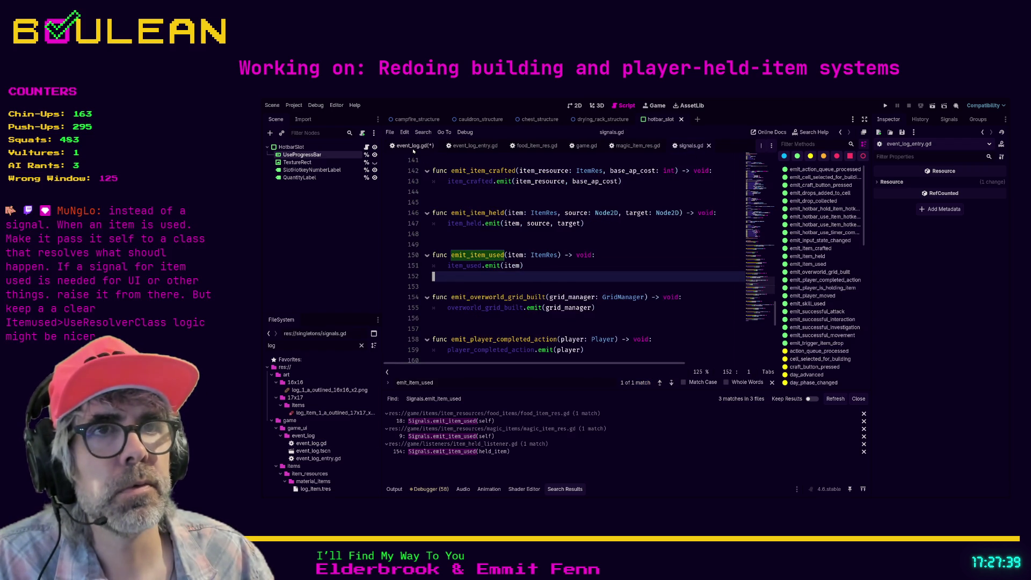
{"action": "left_click", "coordinate": [413, 147]}
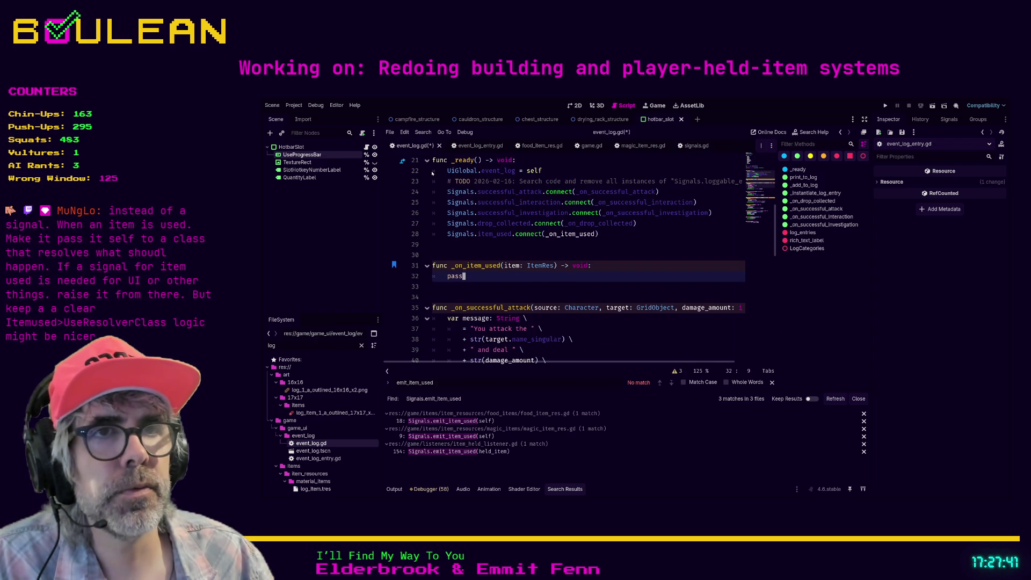
{"action": "scroll", "coordinate": [510, 280], "scroll_direction": "down", "scroll_amount": 3}
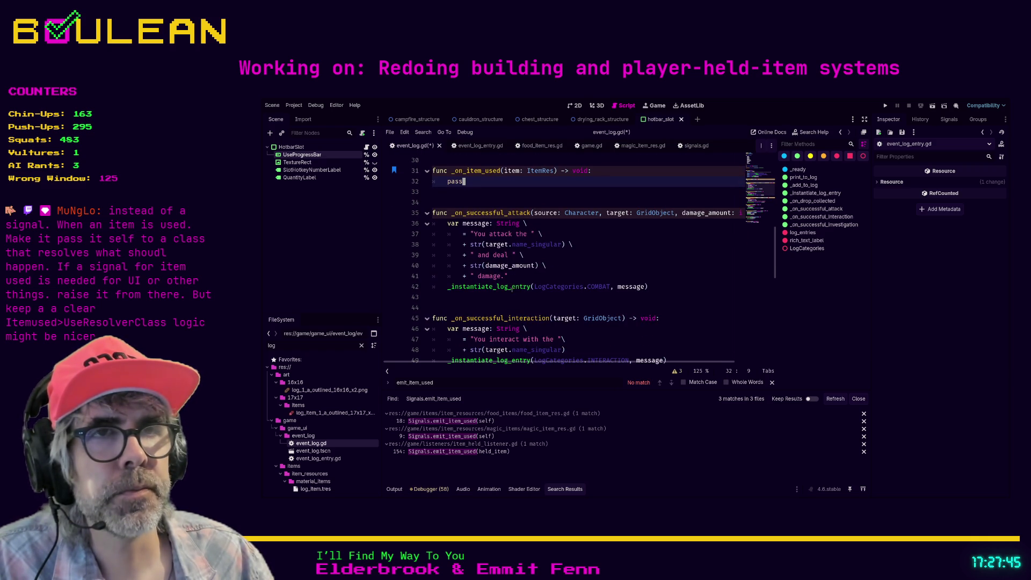
{"action": "scroll", "coordinate": [515, 295], "scroll_direction": "down", "scroll_amount": 1}
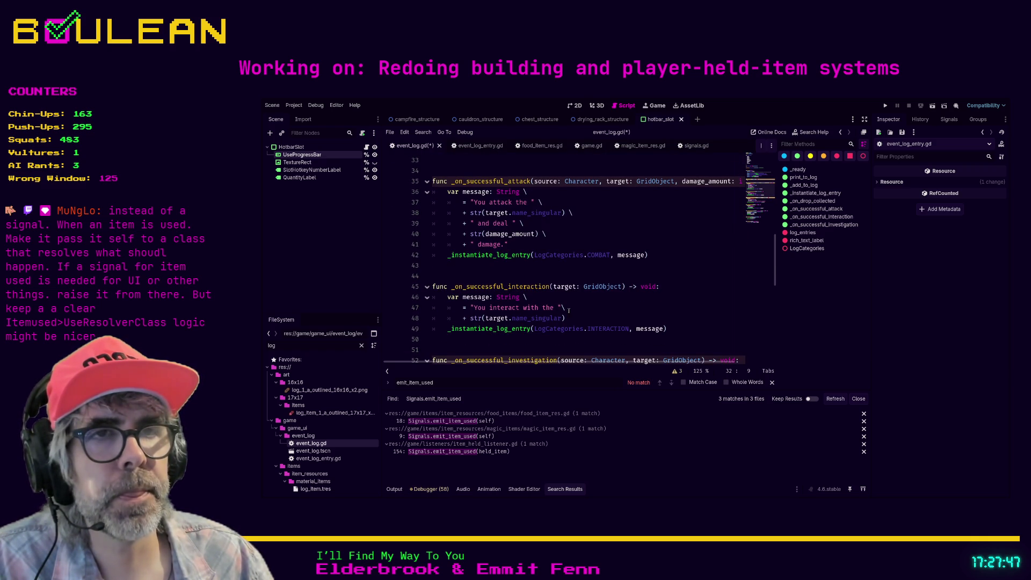
{"action": "scroll", "coordinate": [594, 328], "scroll_direction": "up", "scroll_amount": 1}
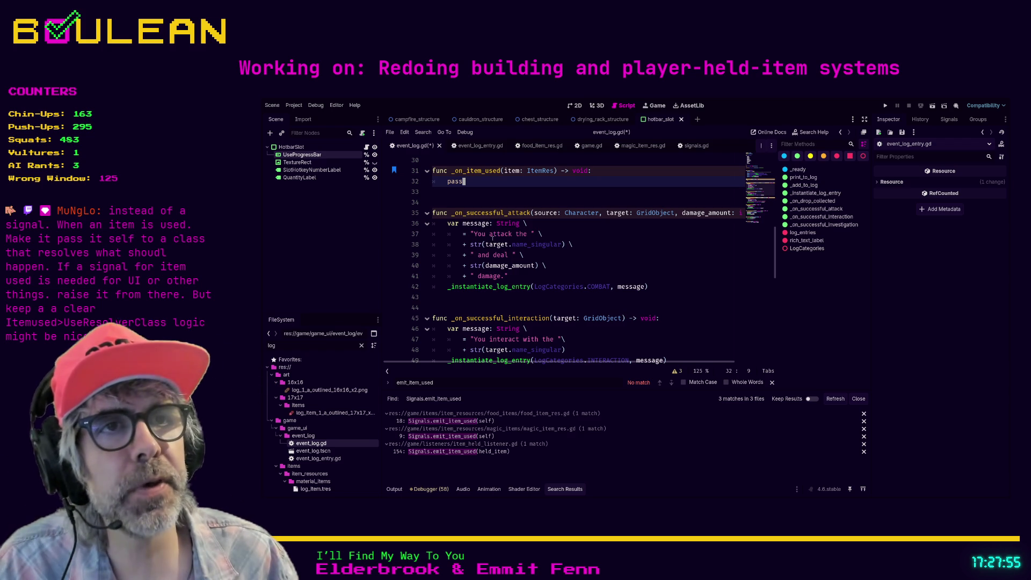
{"action": "double_click", "coordinate": [494, 233]}
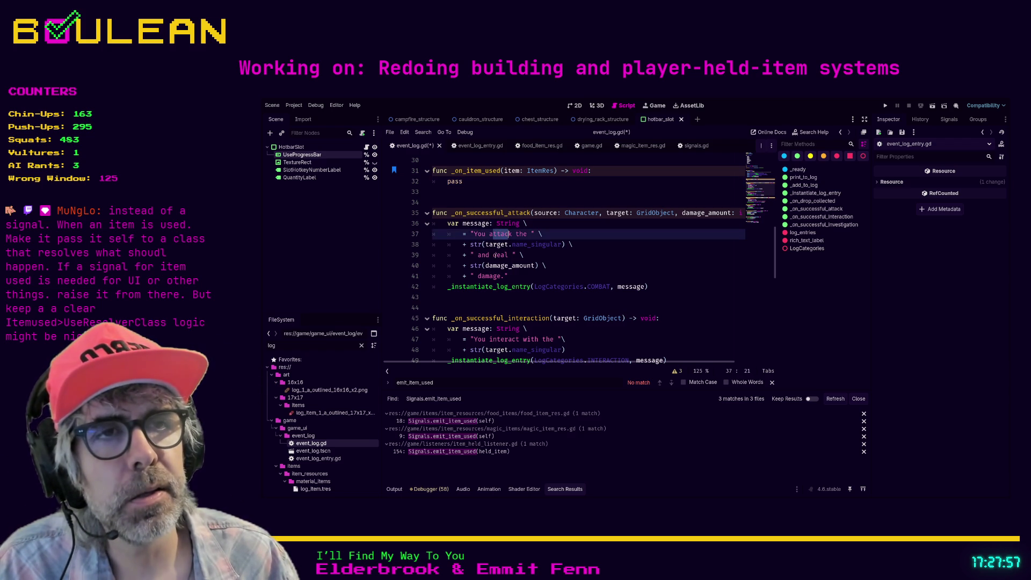
{"action": "key", "text": "Down"}
{"action": "key", "text": "Down"}
{"action": "key", "text": "Down"}
{"action": "scroll", "coordinate": [478, 198], "scroll_direction": "up", "scroll_amount": 1}
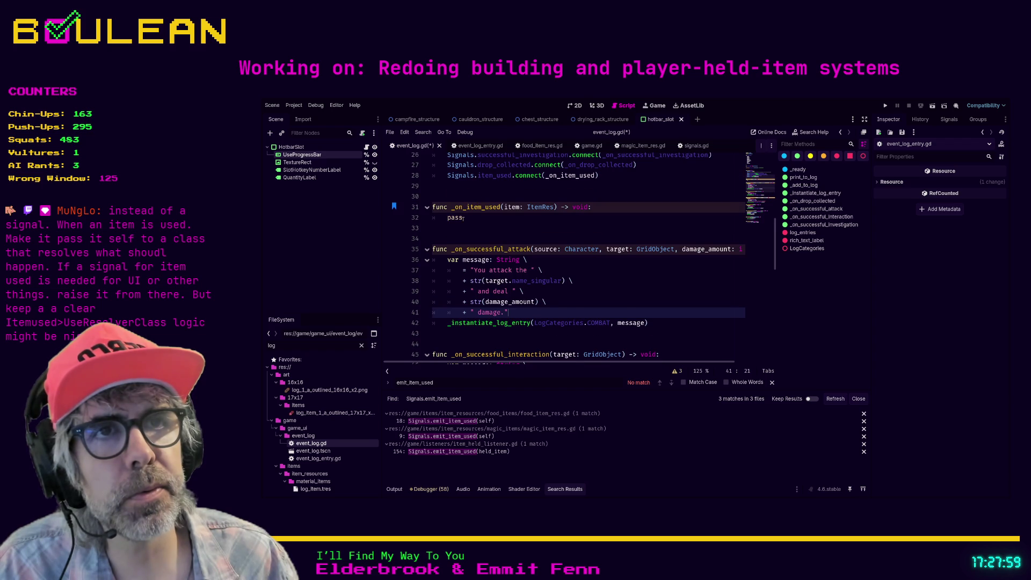
- Replace pass with var message: String = "You eat the " + str(item.name_singular over continuation lines
{"action": "left_click_drag", "start_coordinate": [462, 218], "coordinate": [427, 223]}
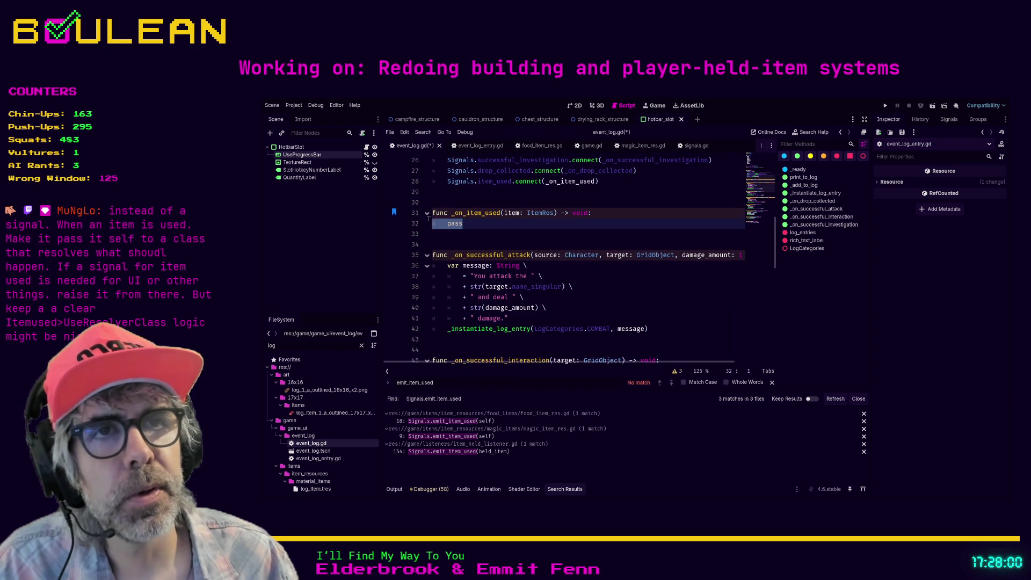
{"action": "left_click", "coordinate": [474, 224]}
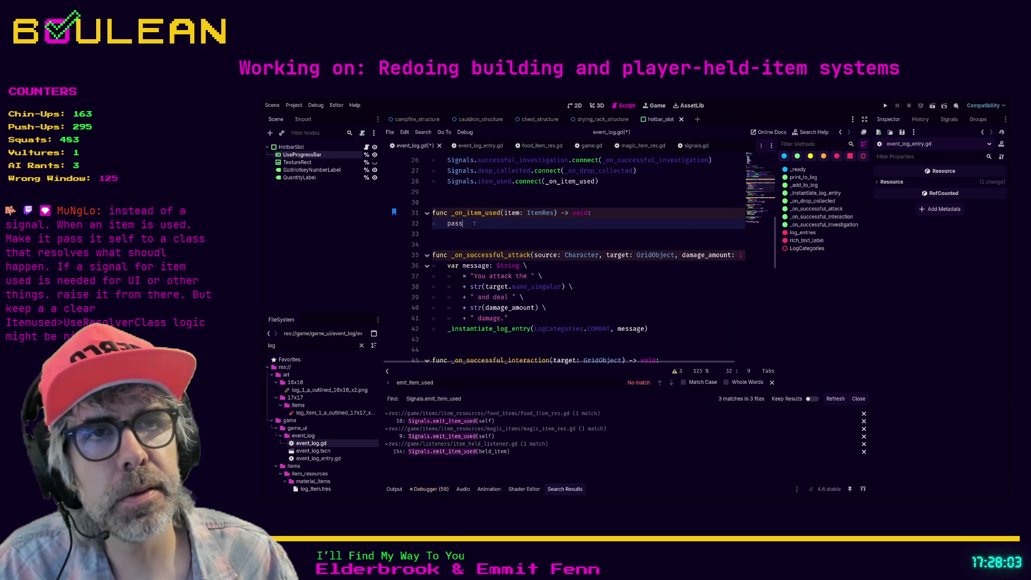
{"action": "left_click_drag", "start_coordinate": [474, 224], "coordinate": [429, 224]}
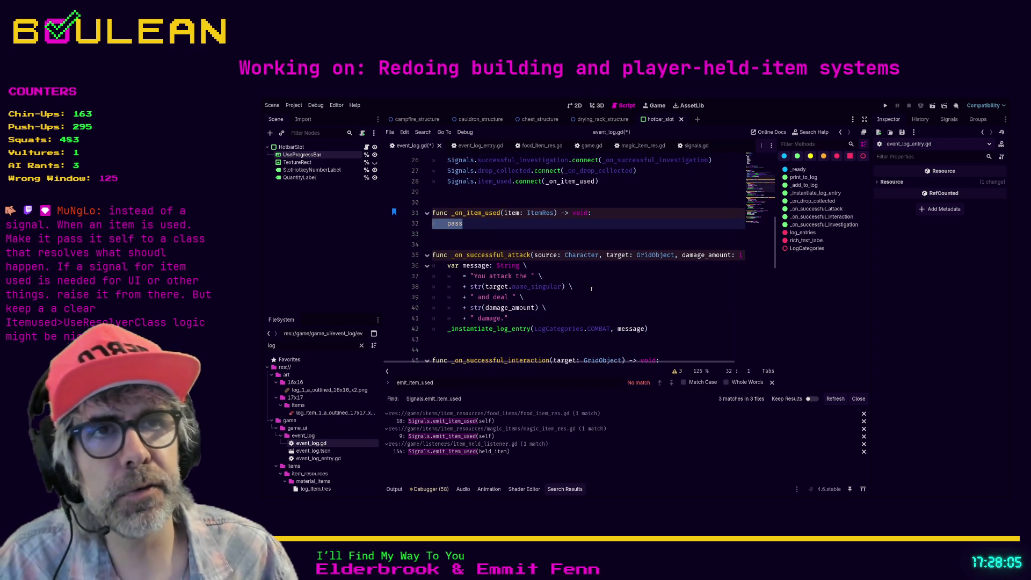
{"action": "type", "text": "var message: "}
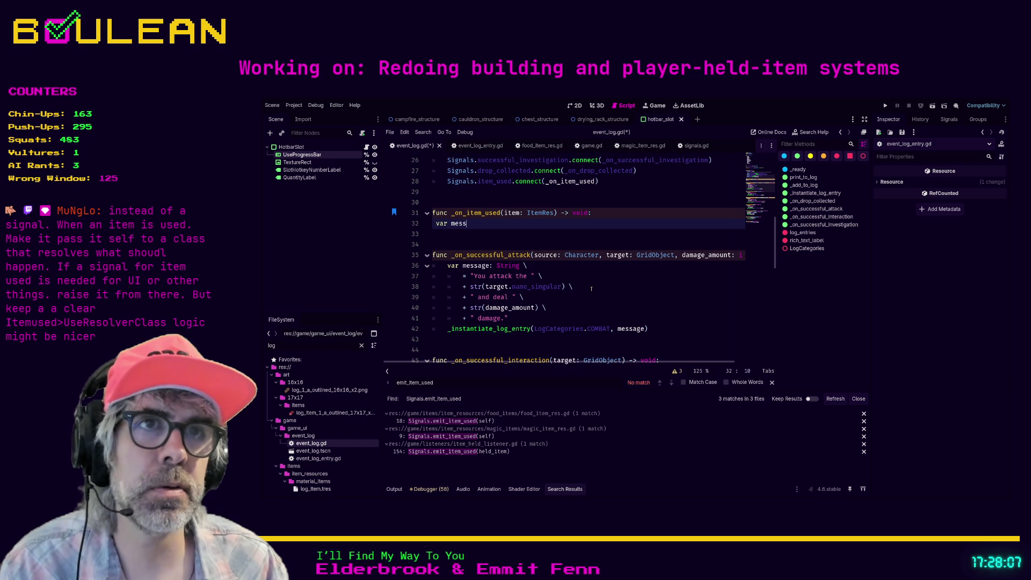
{"action": "type", "text": "String \\"}
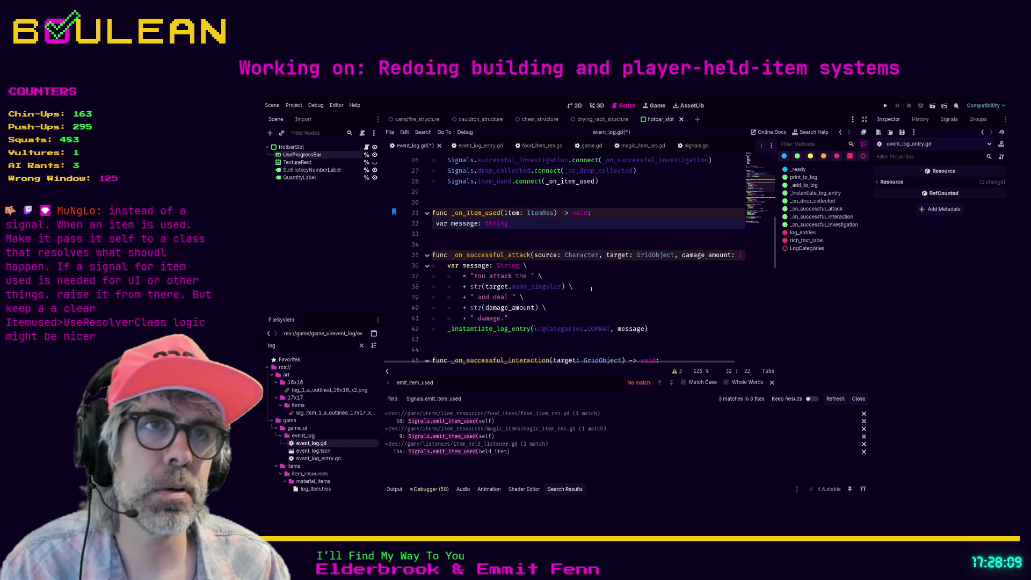
{"action": "key", "text": "Return"}
{"action": "key", "text": "Tab"}
{"action": "type", "text": "= \"You"}
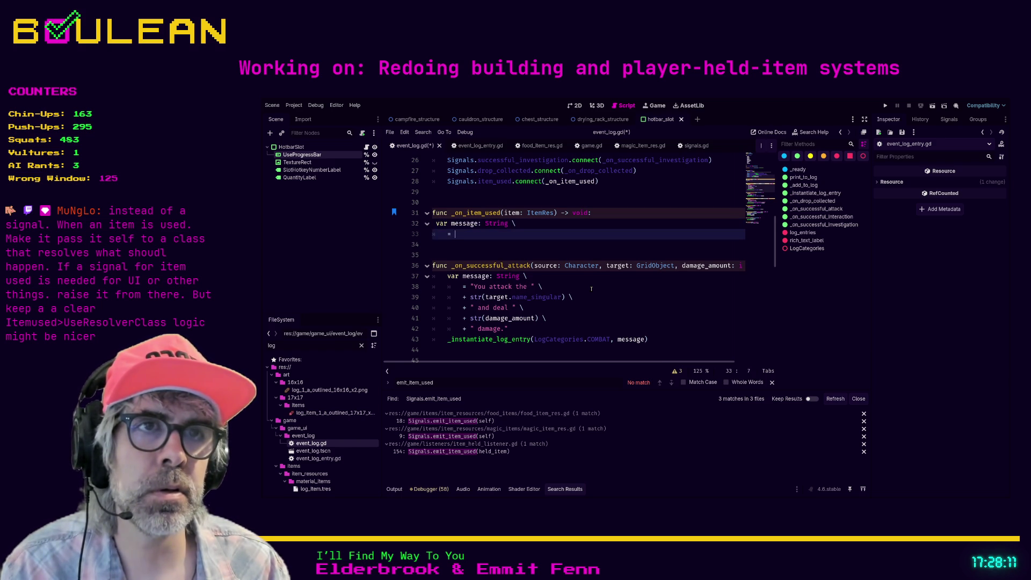
{"action": "type", "text": " eat the \" "}
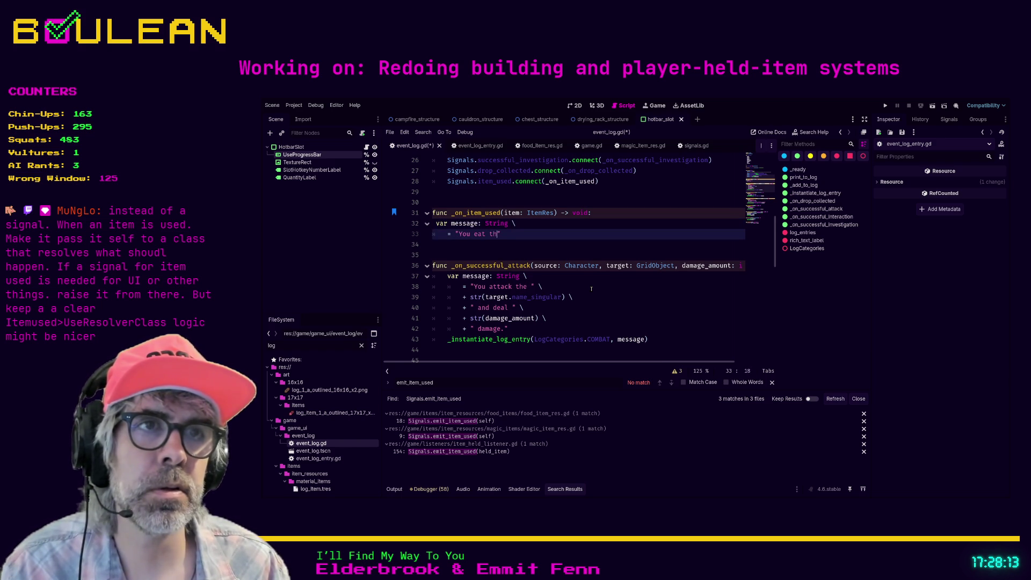
{"action": "type", "text": "\\"}
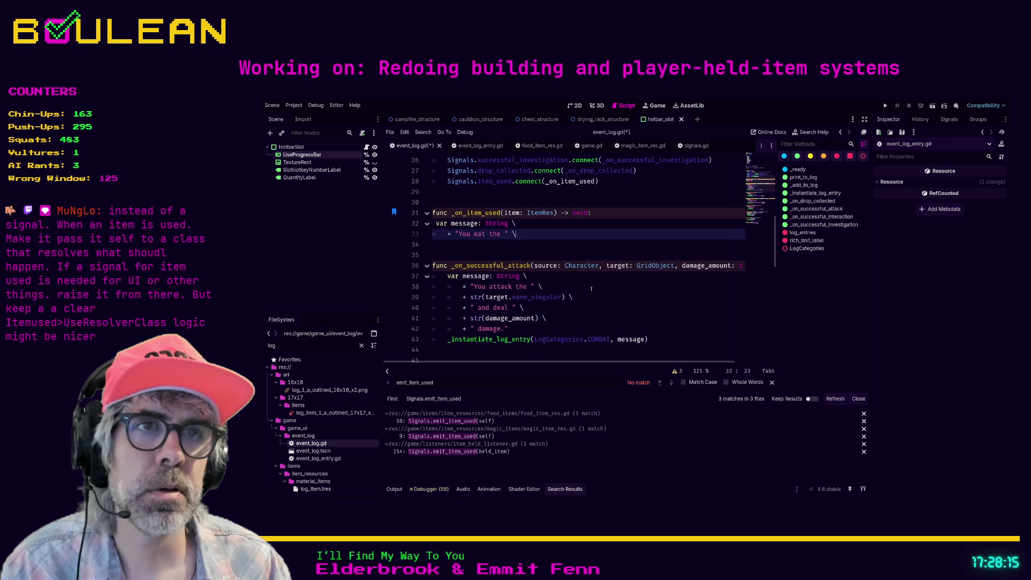
{"action": "key", "text": "Return"}
{"action": "type", "text": "+ str("}
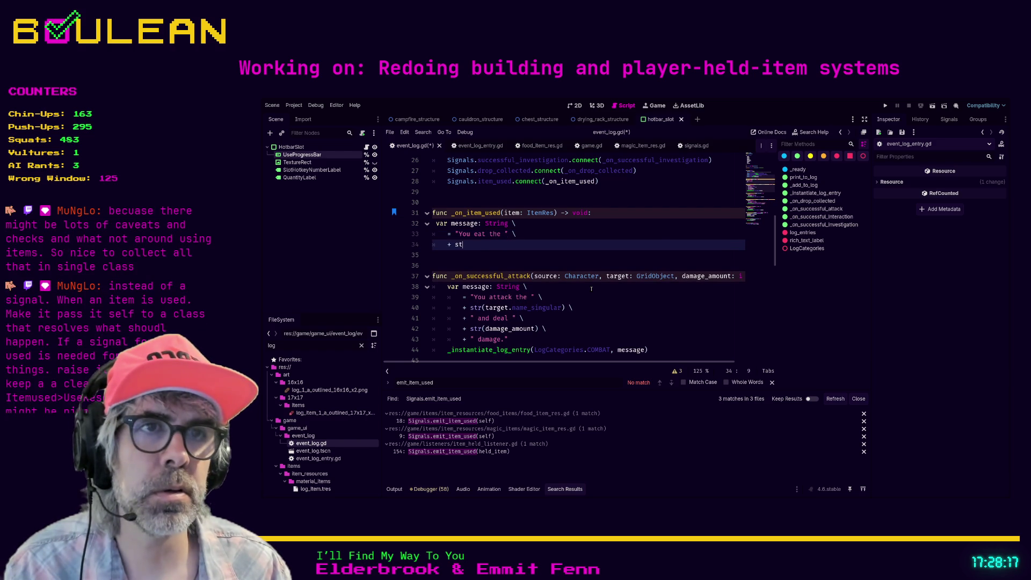
{"action": "type", "text": "item.nam"}
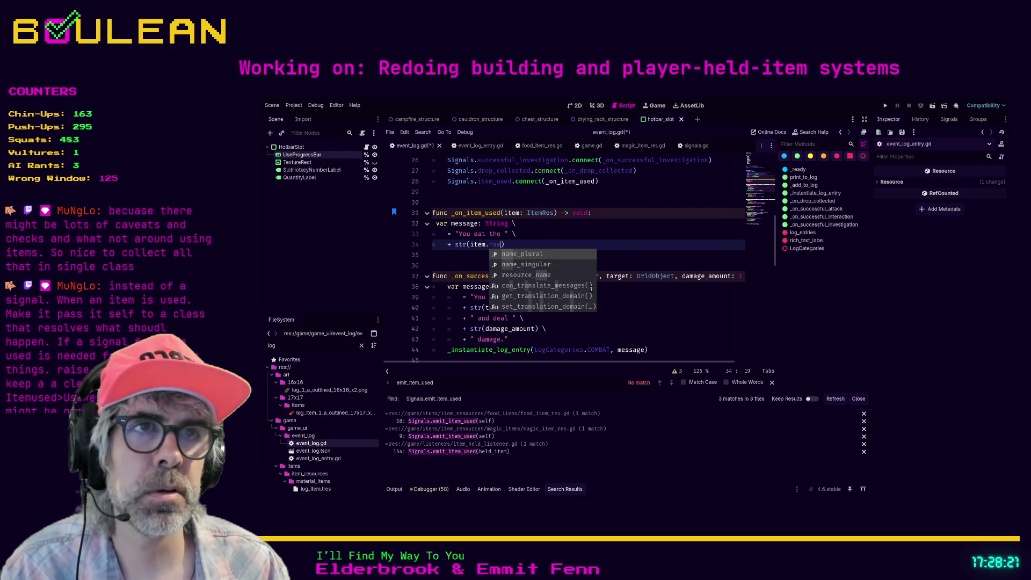
{"action": "key", "text": "Down"}
{"action": "key", "text": "Return"}
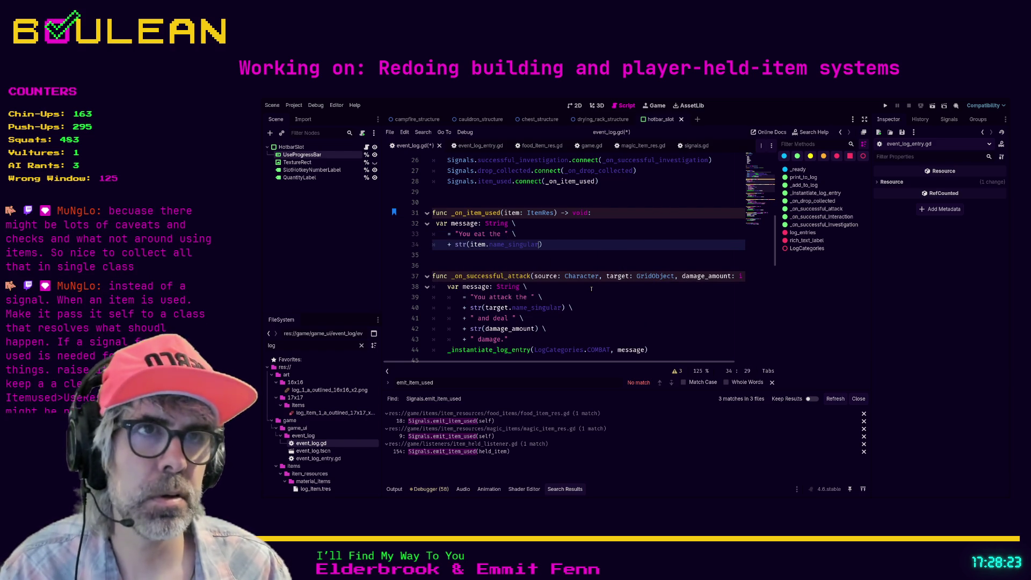
- Close the str() call and continue the message with + "and on a new line
{"action": "type", "text": ") \\"}
{"action": "key", "text": "Return"}
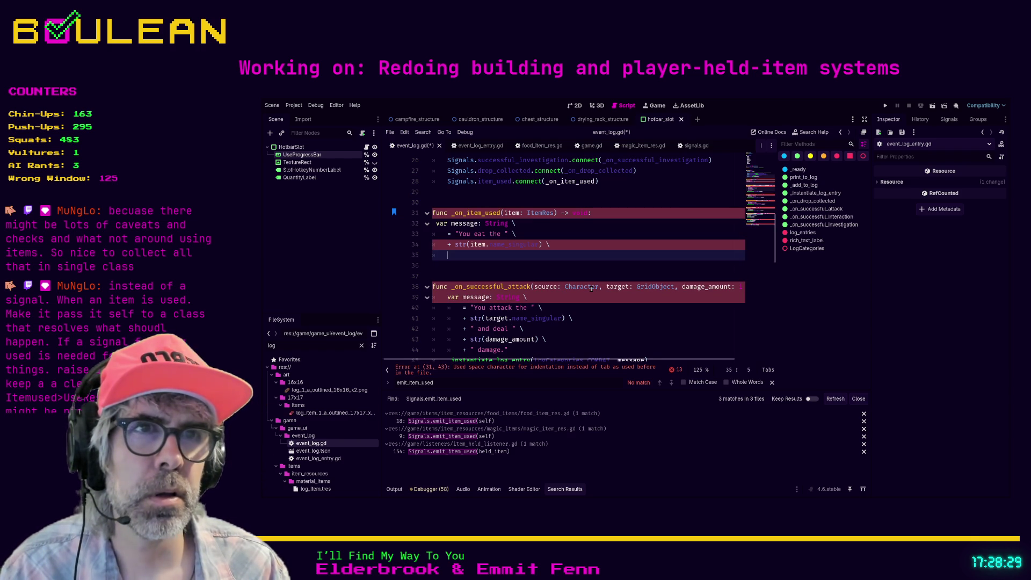
{"action": "type", "text": "+ "}
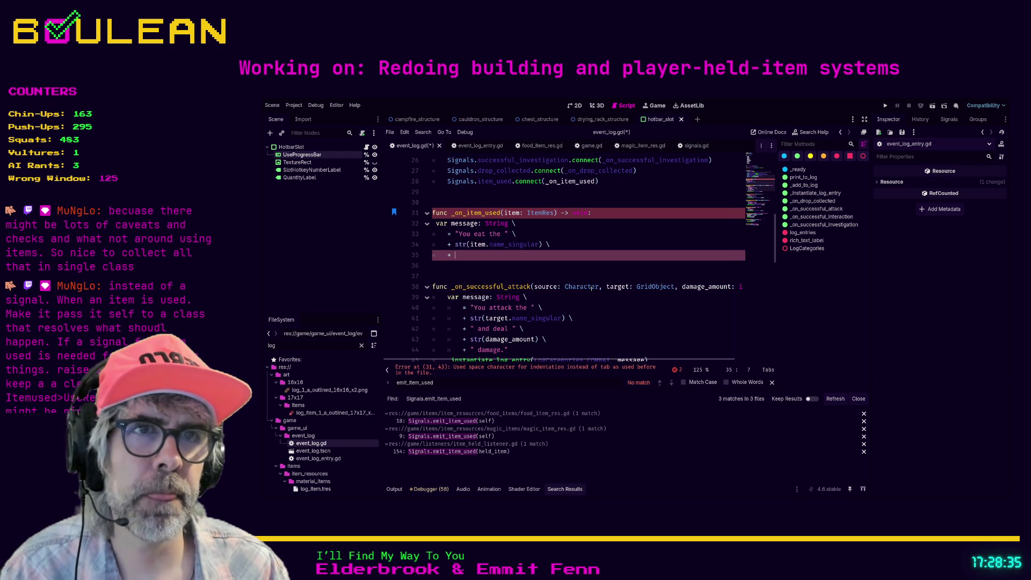
{"action": "type", "text": "\""}
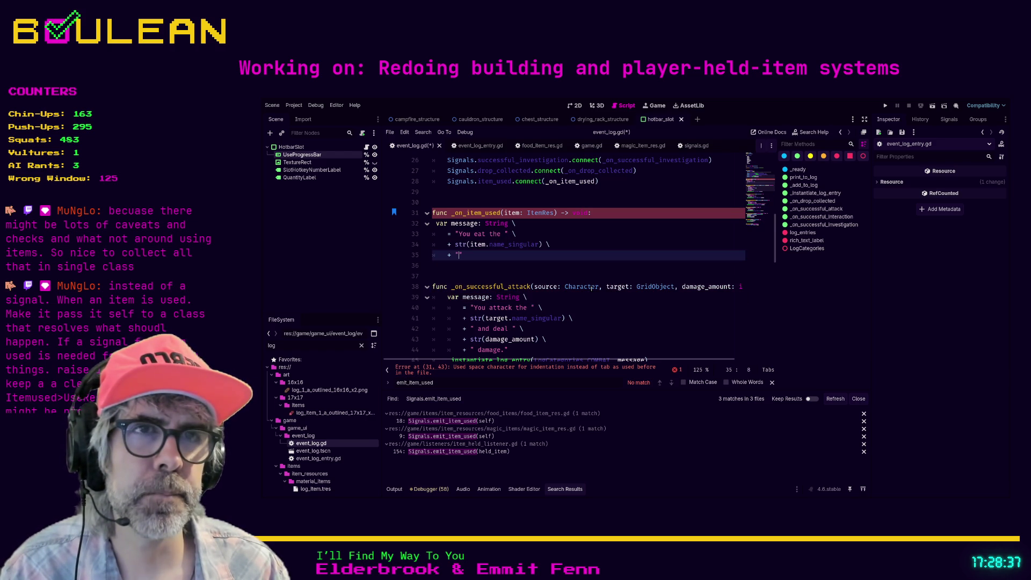
{"action": "type", "text": "and"}
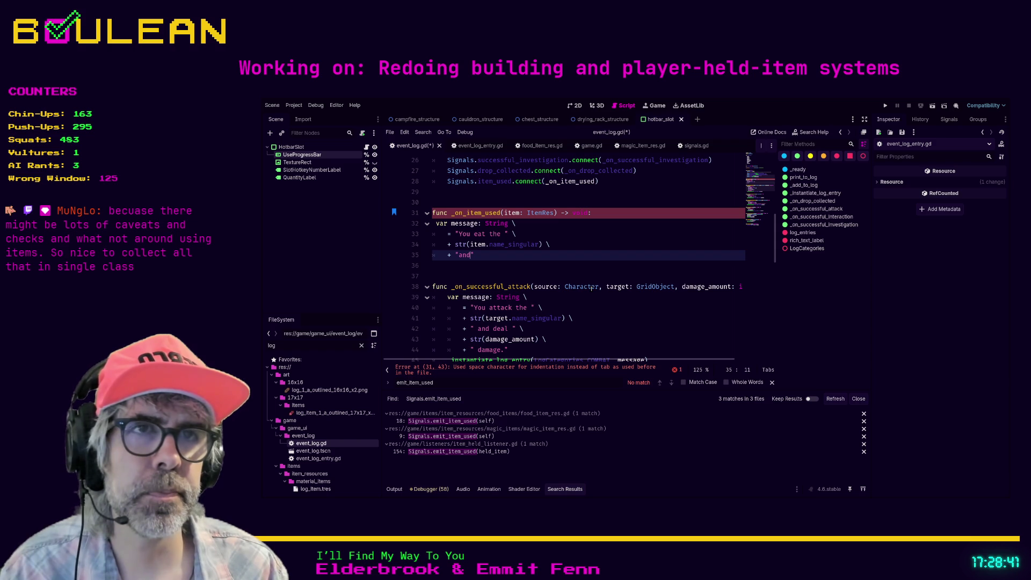
- Begin an indented _instantiate call on line 36 below the message lines
{"action": "scroll", "coordinate": [529, 281], "scroll_direction": "down", "scroll_amount": 2}
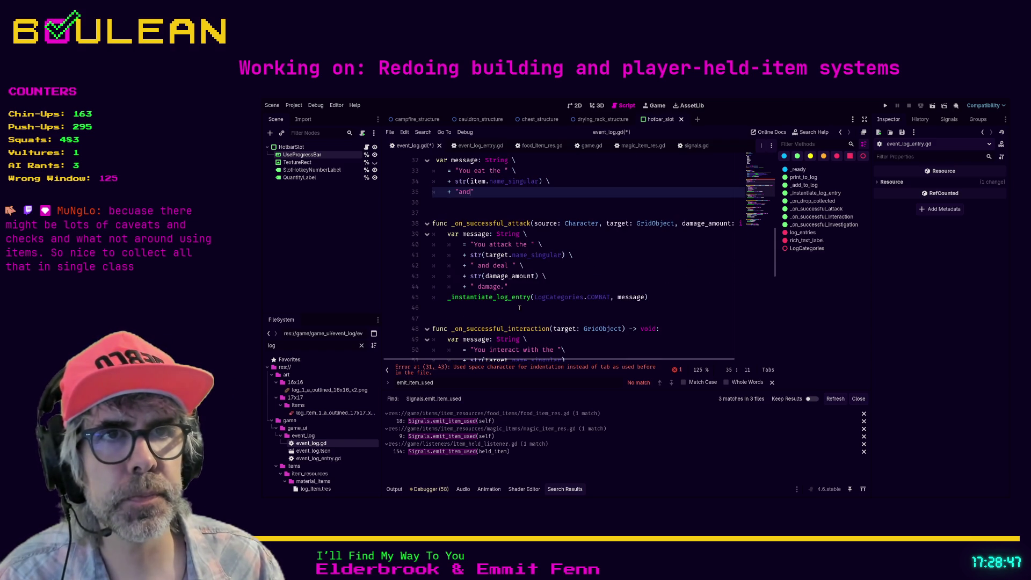
{"action": "left_click", "coordinate": [490, 215]}
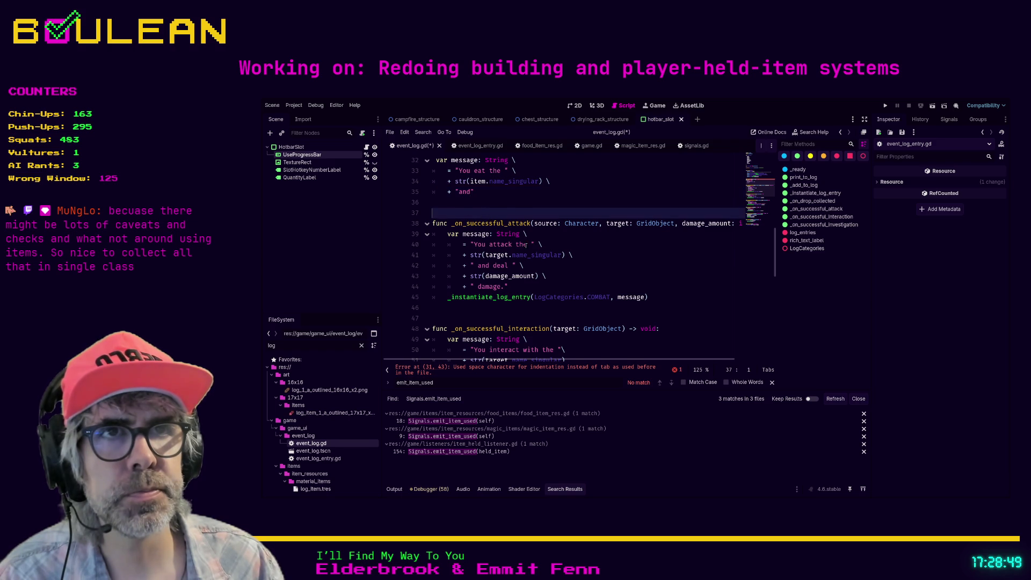
{"action": "scroll", "coordinate": [535, 255], "scroll_direction": "up", "scroll_amount": 1}
{"action": "key", "text": "Up"}
{"action": "key", "text": "Tab"}
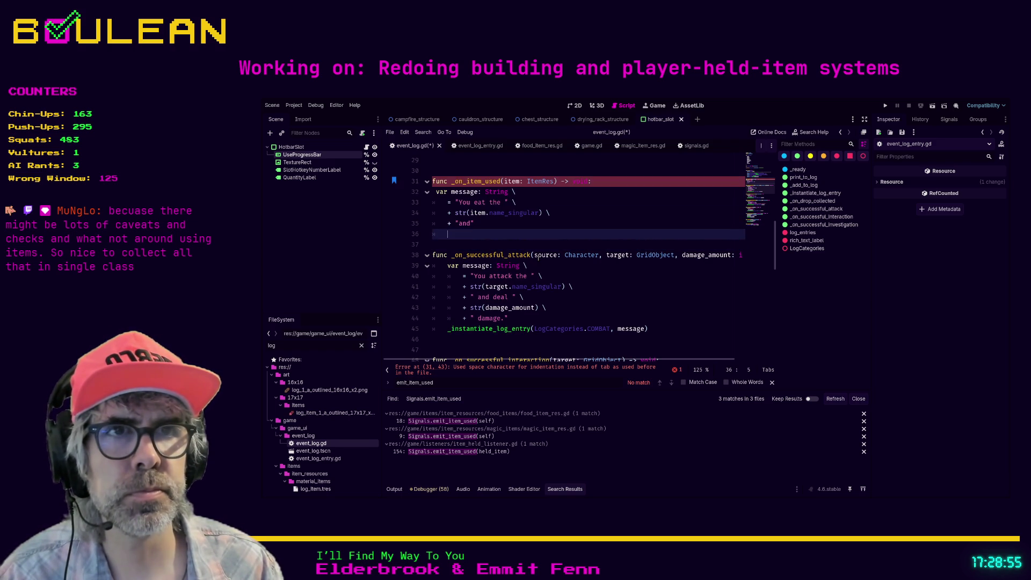
{"action": "key", "text": "Tab"}
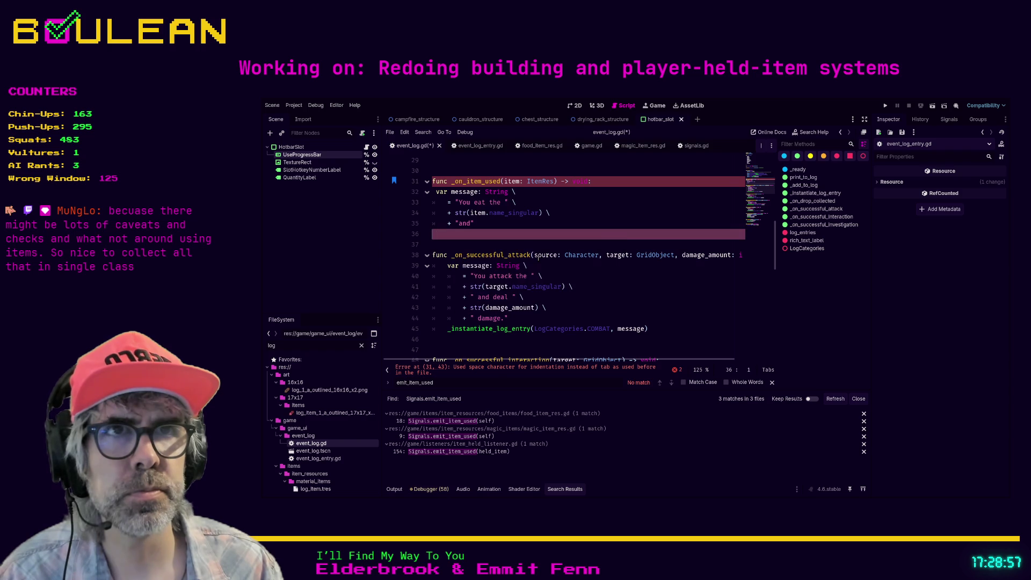
{"action": "type", "text": "_instantiate"}
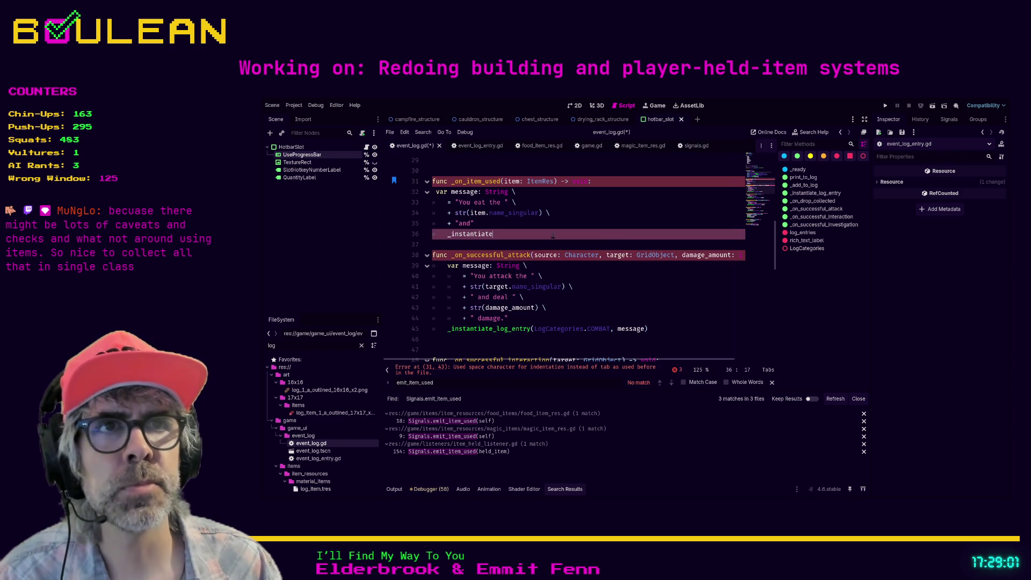
- Fix the indentation of message lines 32–35, replacing mixed spaces with tabs
{"action": "left_click_drag", "start_coordinate": [489, 223], "coordinate": [433, 192]}
{"action": "key", "text": "Tab"}
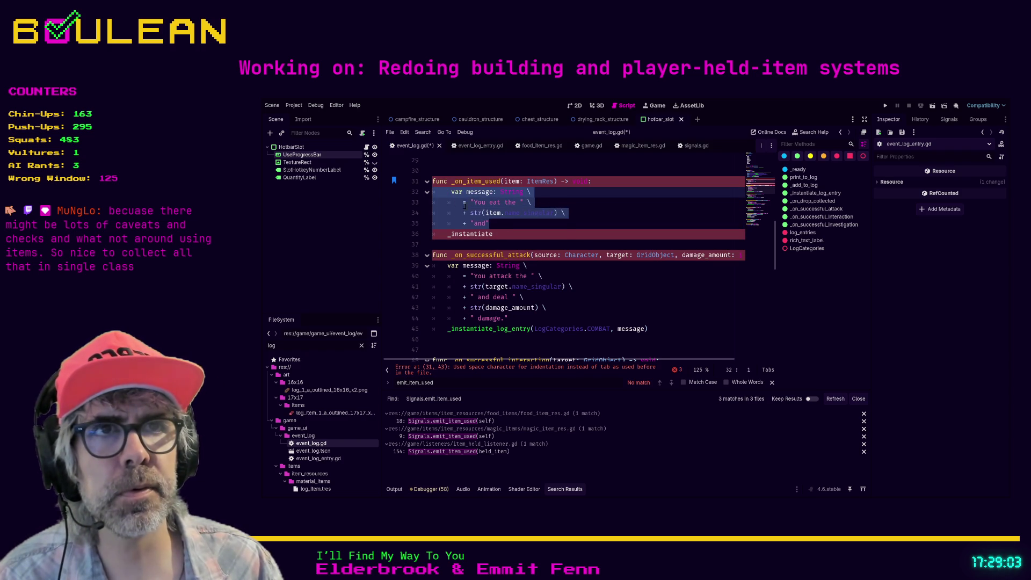
{"action": "left_click", "coordinate": [504, 231]}
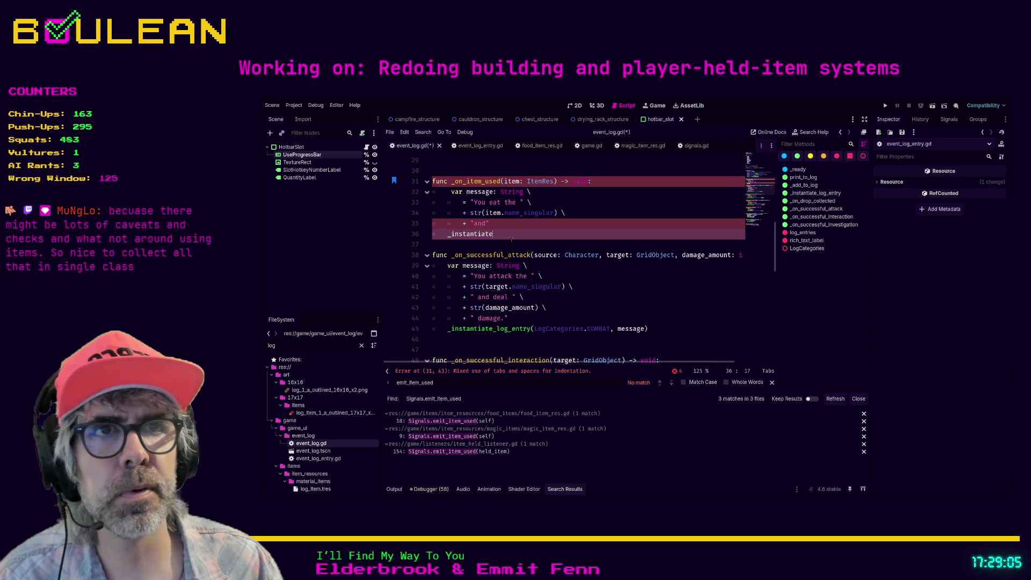
{"action": "key", "text": "Up"}
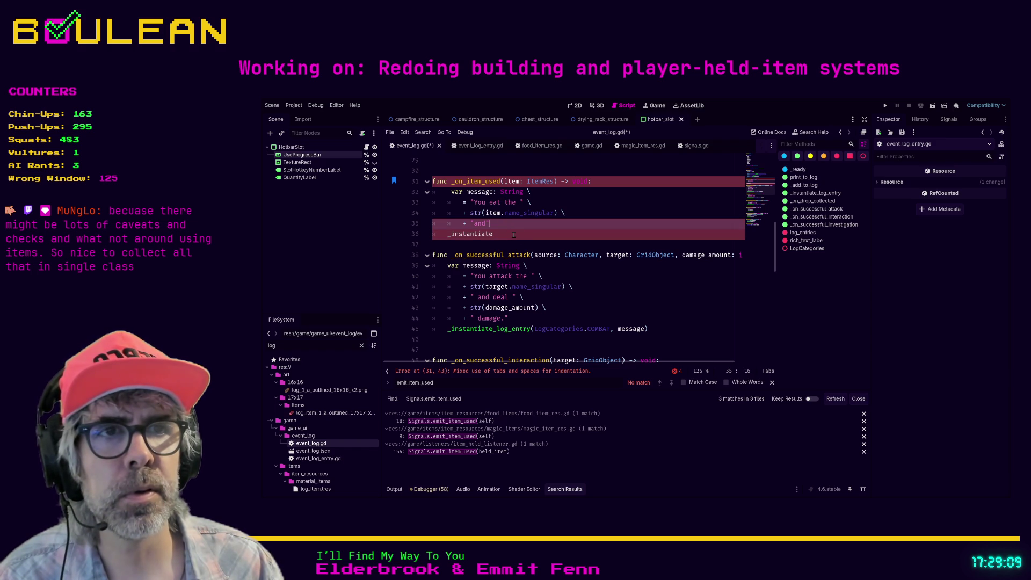
{"action": "left_click", "coordinate": [537, 193]}
{"action": "key", "text": "shift+Tab"}
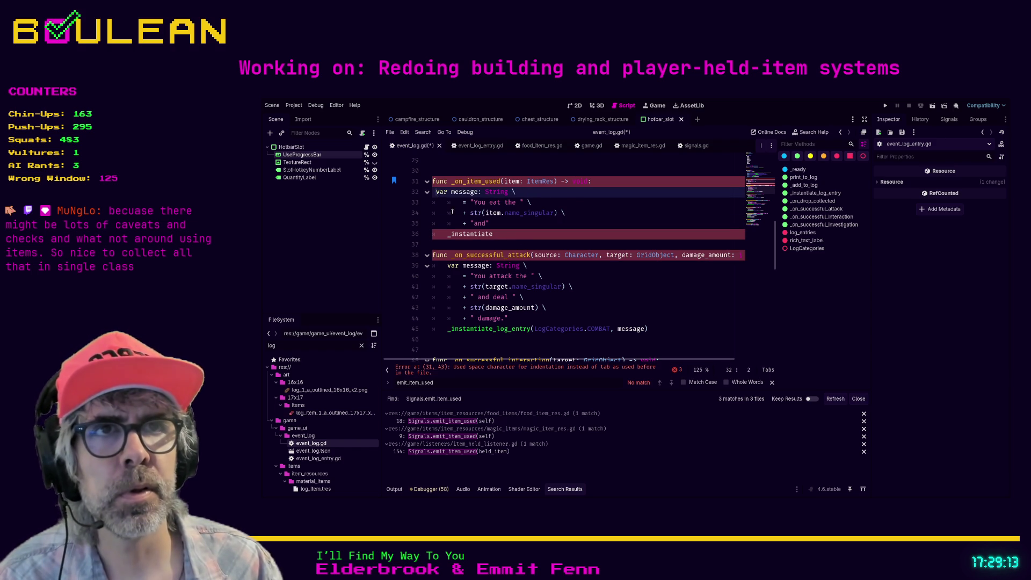
{"action": "key", "text": "BackSpace"}
{"action": "key", "text": "Tab"}
{"action": "key", "text": "Down"}
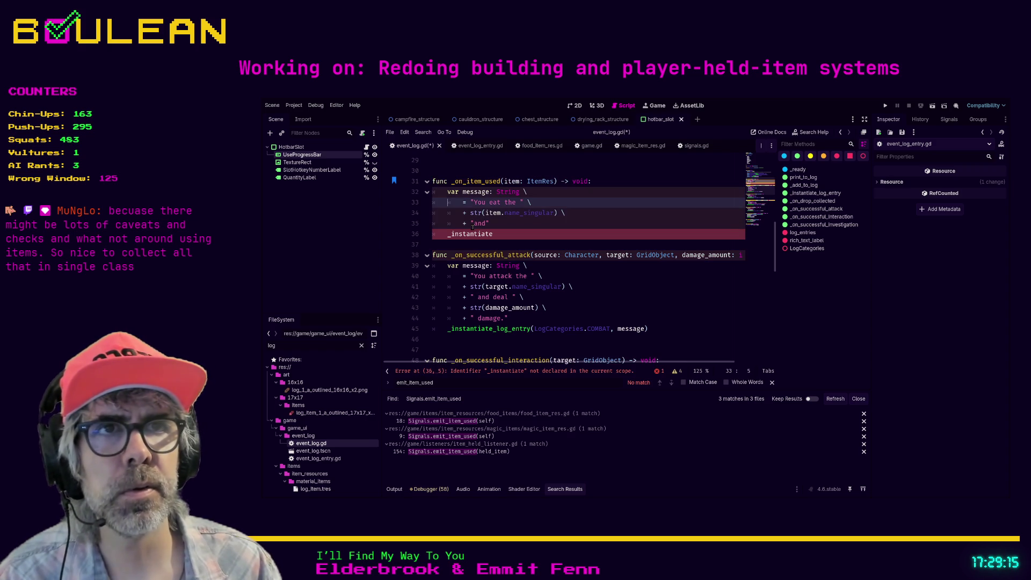
{"action": "key", "text": "Down"}
- Complete _instantiate_log_entry(LogCategories.NEEDS, message), save event_log.gd and run the game with F5
{"action": "left_click", "coordinate": [507, 235]}
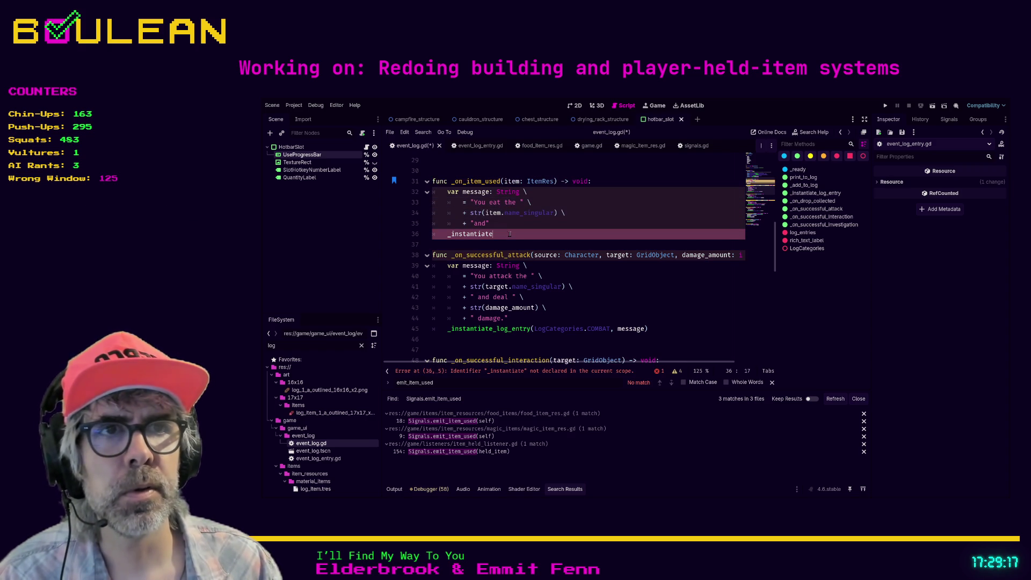
{"action": "type", "text": "_log_entr"}
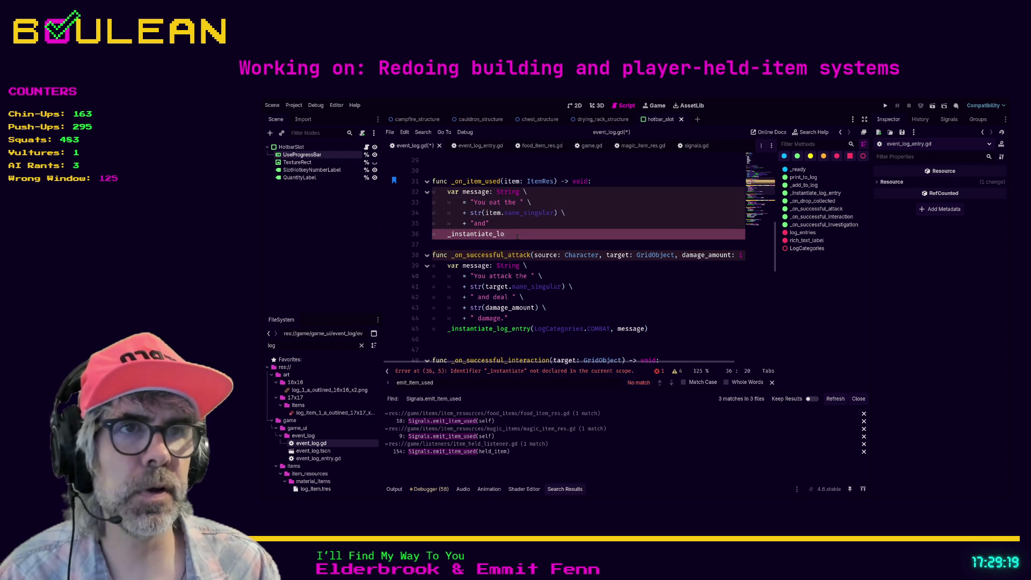
{"action": "type", "text": "y(LogCat"}
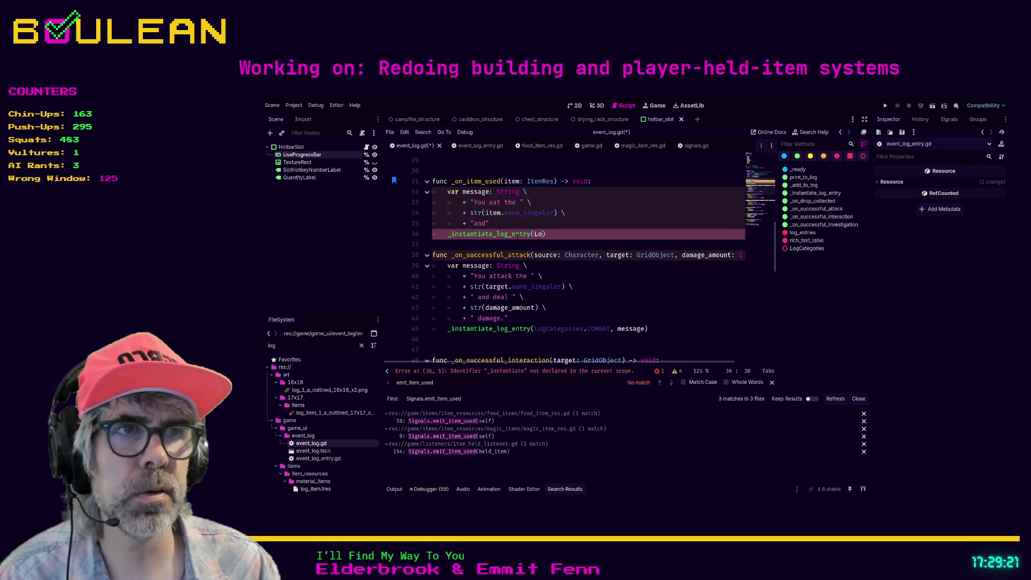
{"action": "key", "text": "Return"}
{"action": "type", "text": "."}
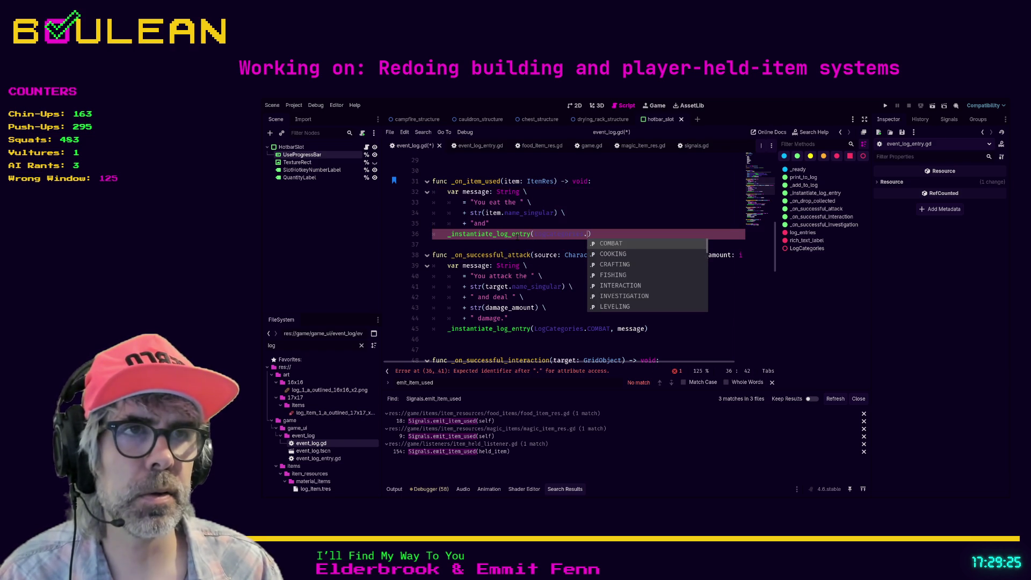
{"action": "key", "text": "Down"}
{"action": "key", "text": "Down"}
{"action": "key", "text": "Down"}
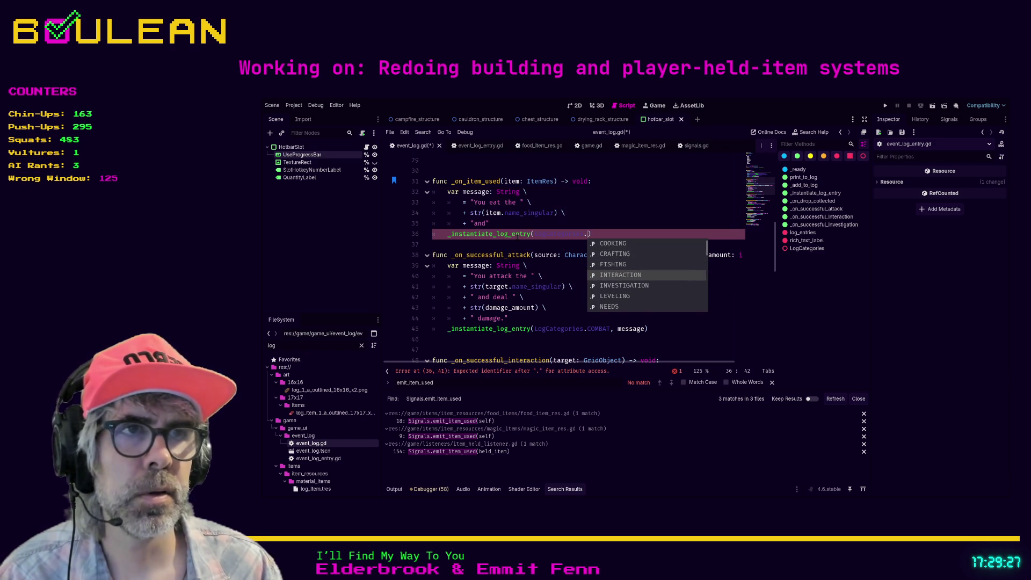
{"action": "key", "text": "Down"}
{"action": "key", "text": "Down"}
{"action": "key", "text": "Down"}
{"action": "key", "text": "Return"}
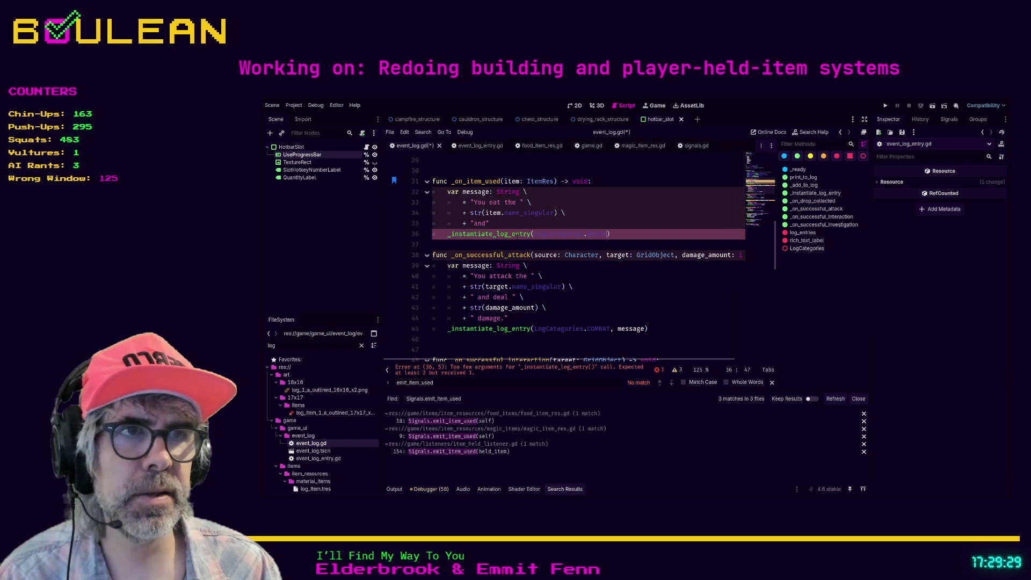
{"action": "type", "text": ", message"}
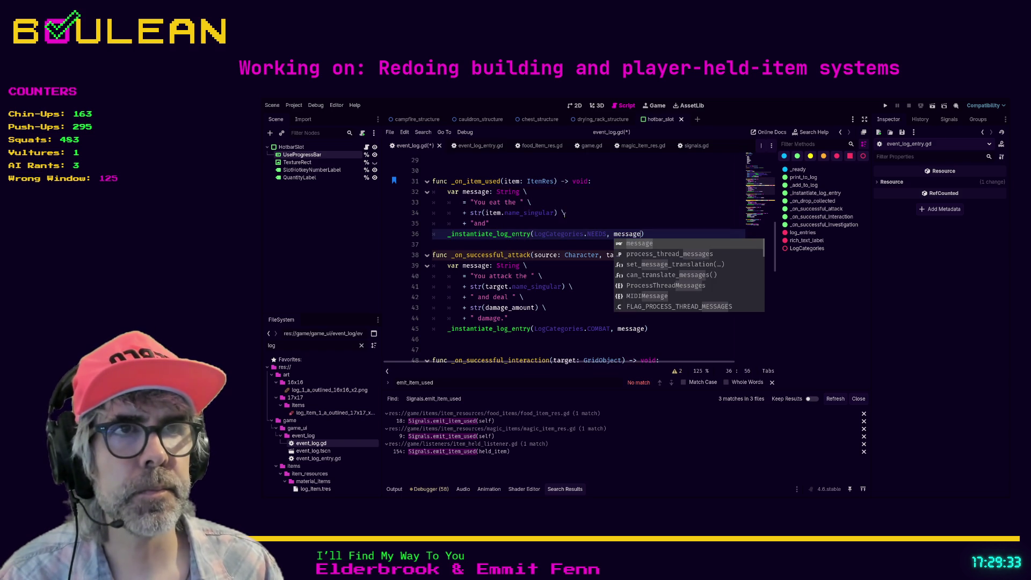
{"action": "left_click", "coordinate": [579, 223]}
{"action": "key", "text": "ctrl+s"}
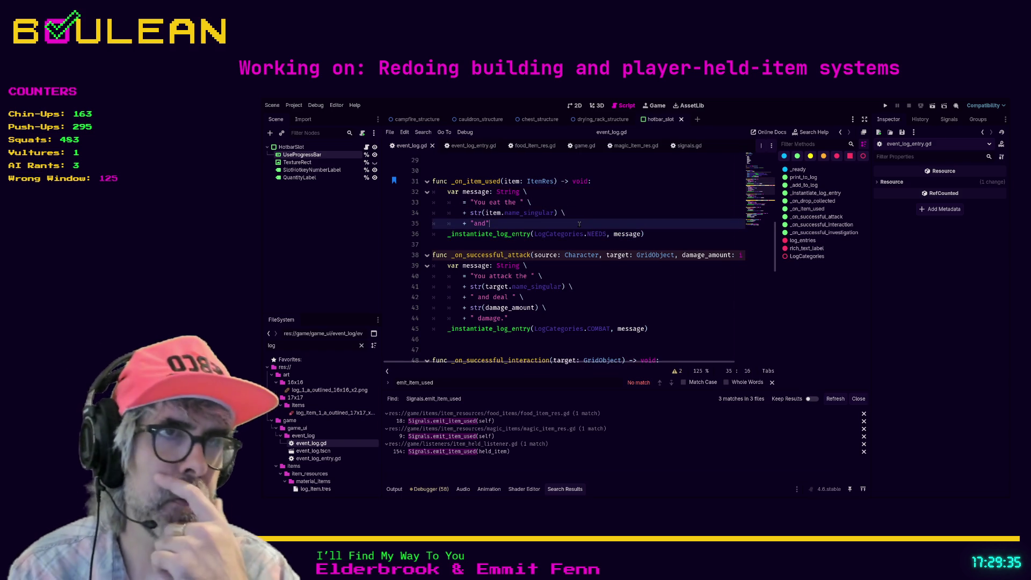
{"action": "key", "text": "F5"}
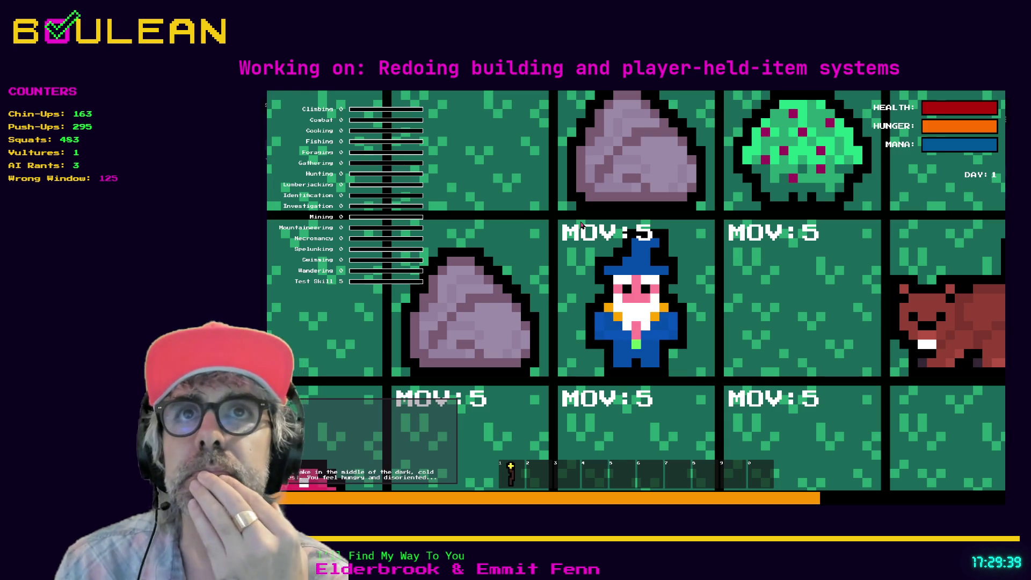
- Zoom the running game's map out to reveal a wide grid of tiles around the wizard
{"action": "scroll", "coordinate": [581, 224], "scroll_direction": "down", "scroll_amount": 5}
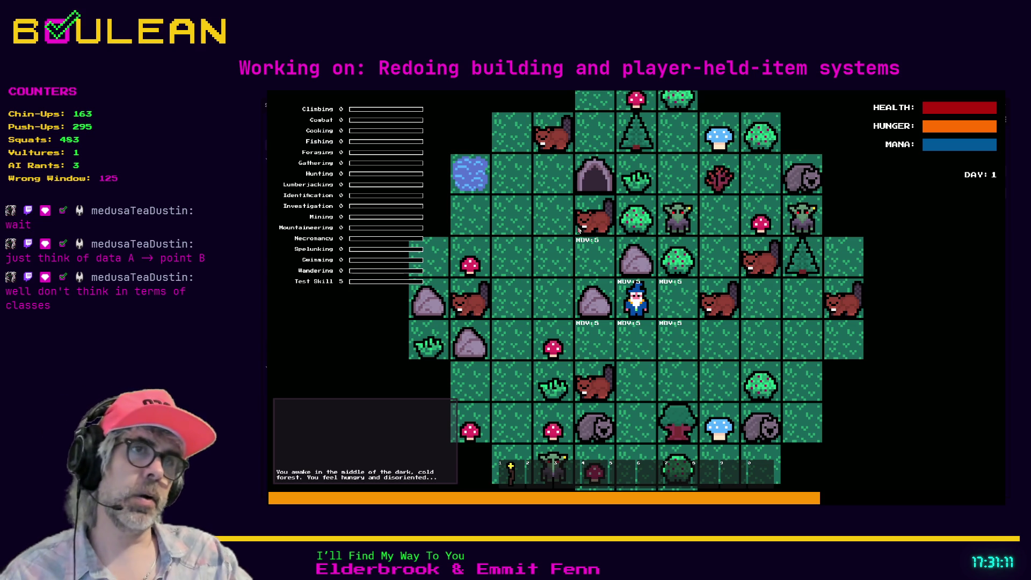
- Stop the running game and inspect magic_item_res.gd around lines 9 and 10
{"action": "key", "text": "alt+Tab"}
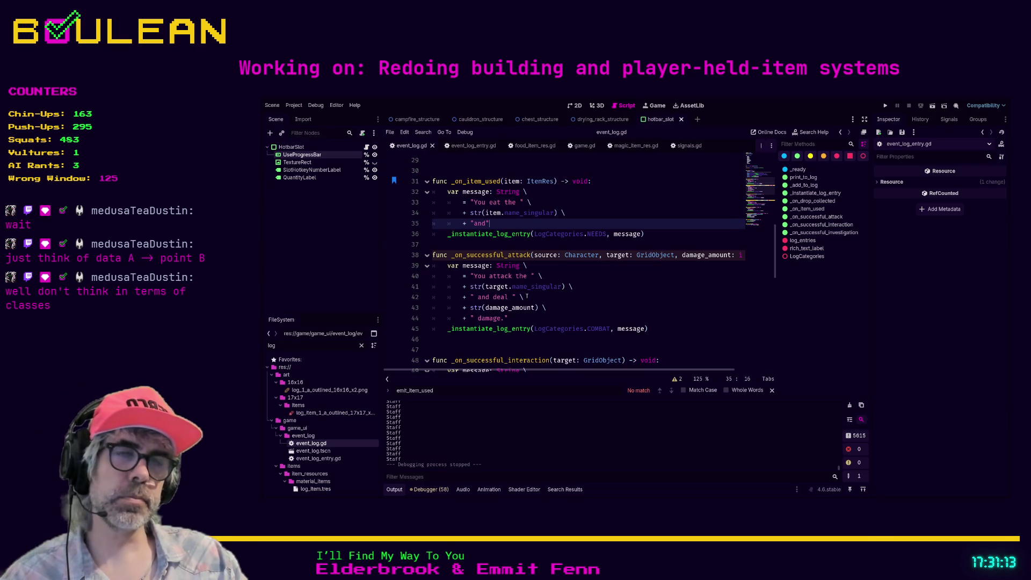
{"action": "left_click", "coordinate": [628, 146]}
{"action": "left_click", "coordinate": [602, 244]}
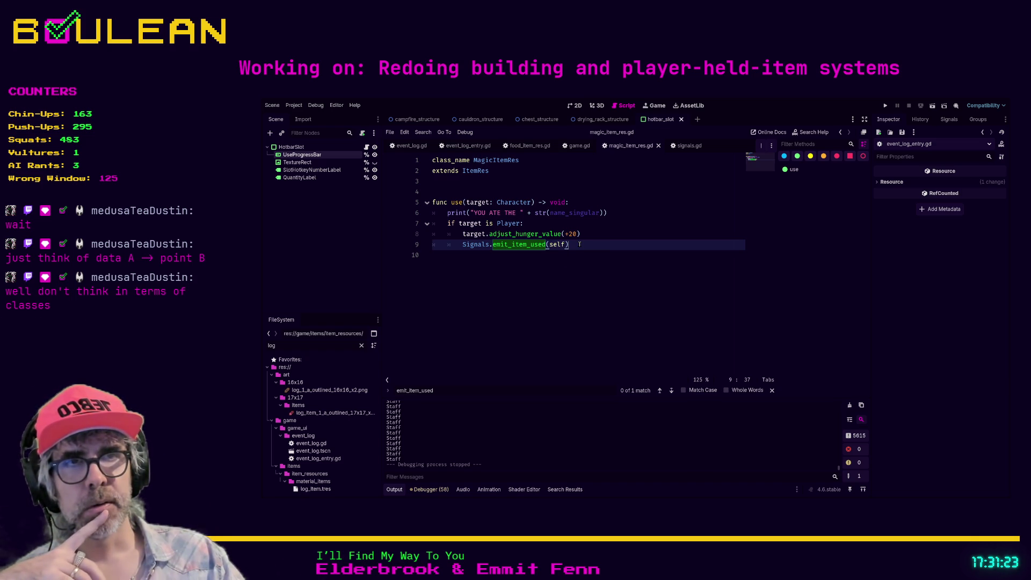
{"action": "left_click", "coordinate": [519, 262]}
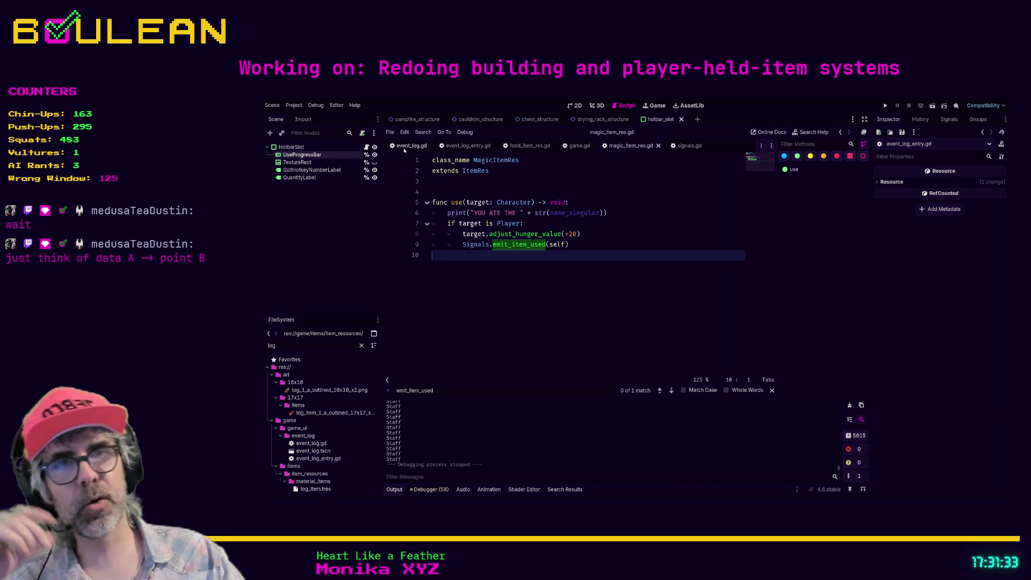
{"action": "left_click", "coordinate": [450, 146]}
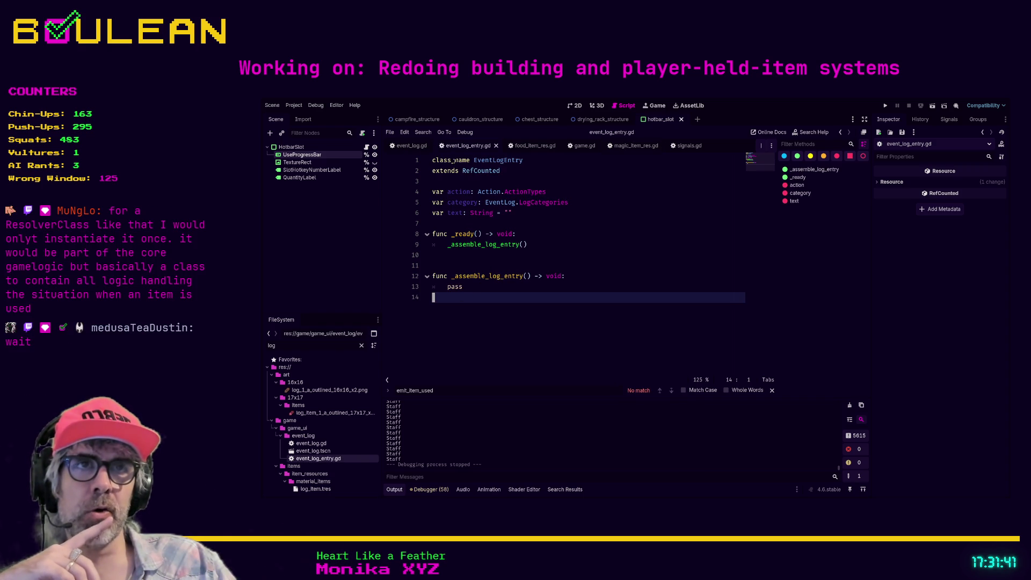
- Select and review EventLogEntry's class header, fields and the _assemble_log_entry() call
{"action": "left_click_drag", "start_coordinate": [516, 171], "coordinate": [464, 160]}
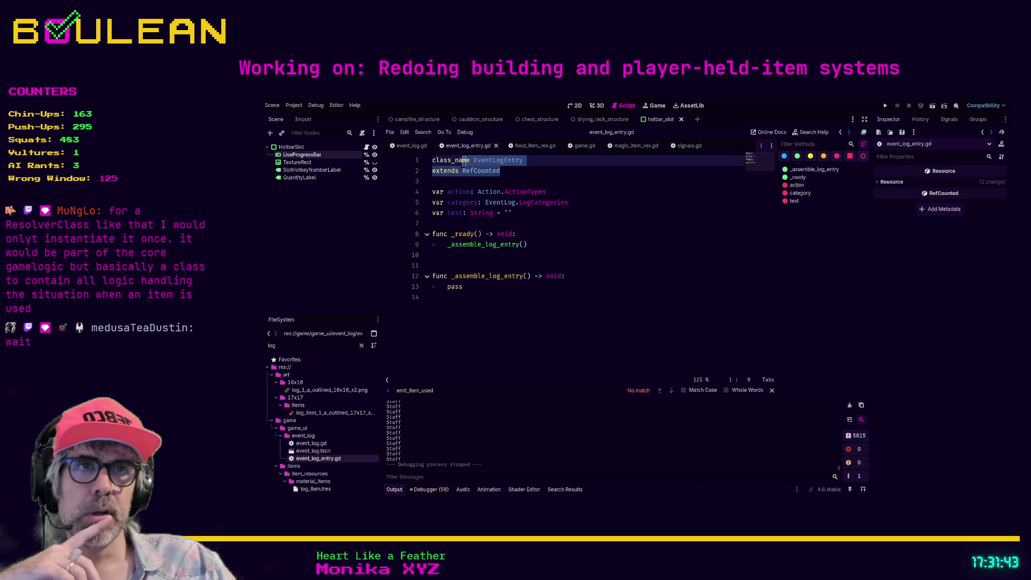
{"action": "left_click", "coordinate": [463, 287]}
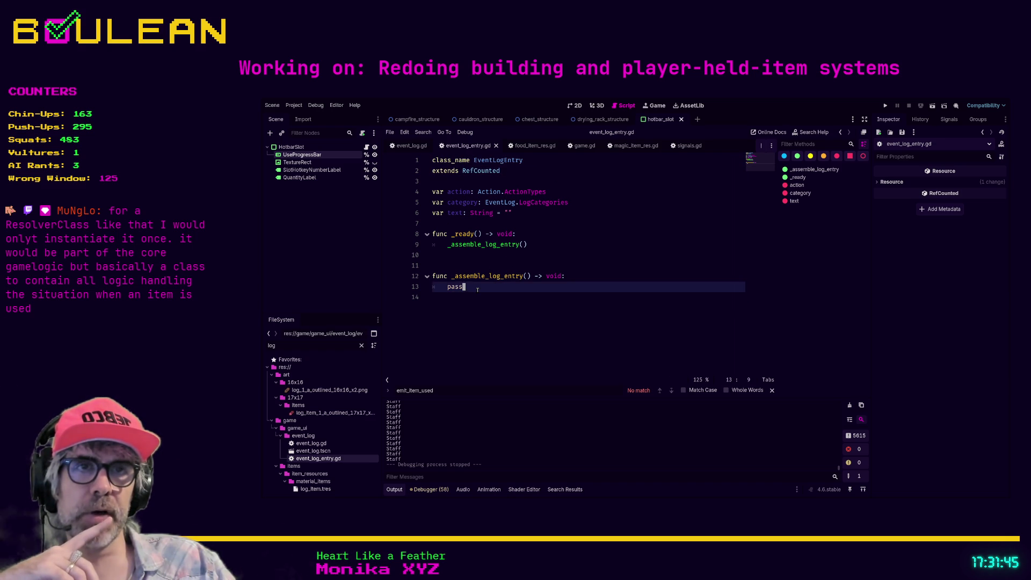
{"action": "mouse_move", "coordinate": [463, 286]}
{"action": "left_mouse_down"}
{"action": "mouse_move", "coordinate": [433, 276]}
{"action": "mouse_move", "coordinate": [433, 165]}
{"action": "left_mouse_up"}
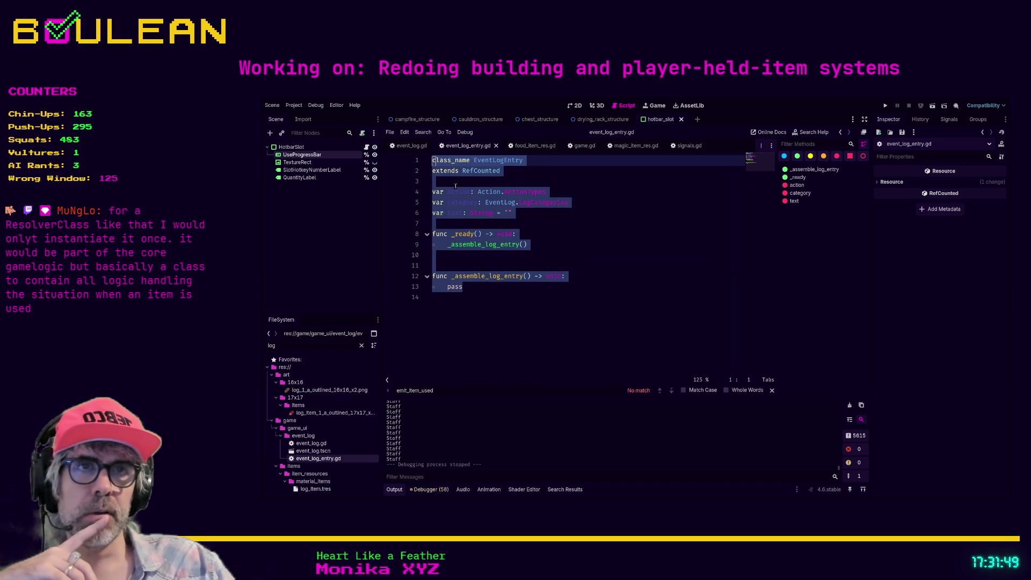
{"action": "left_click", "coordinate": [466, 255]}
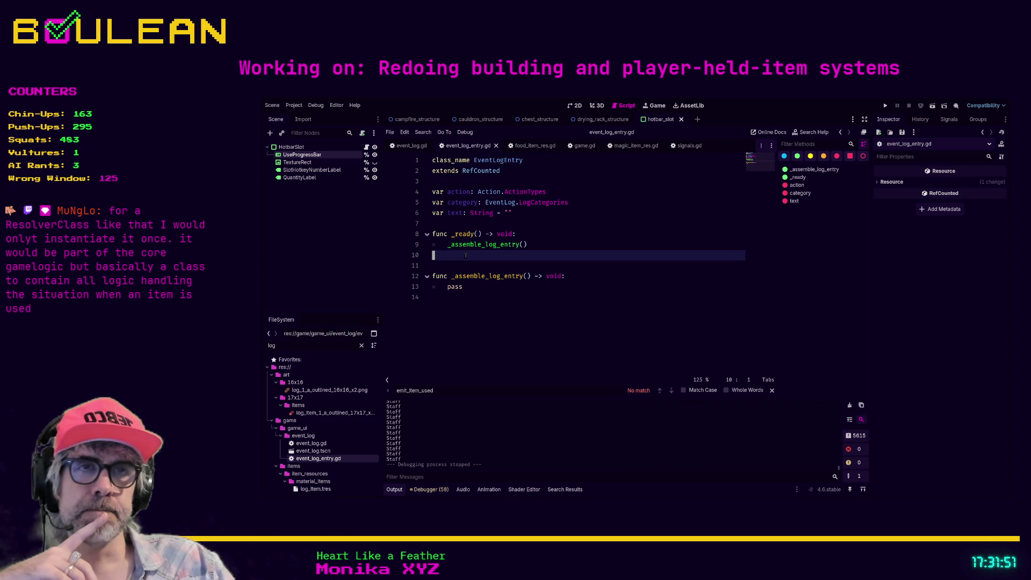
{"action": "left_click_drag", "start_coordinate": [434, 256], "coordinate": [421, 192]}
{"action": "left_click", "coordinate": [441, 181]}
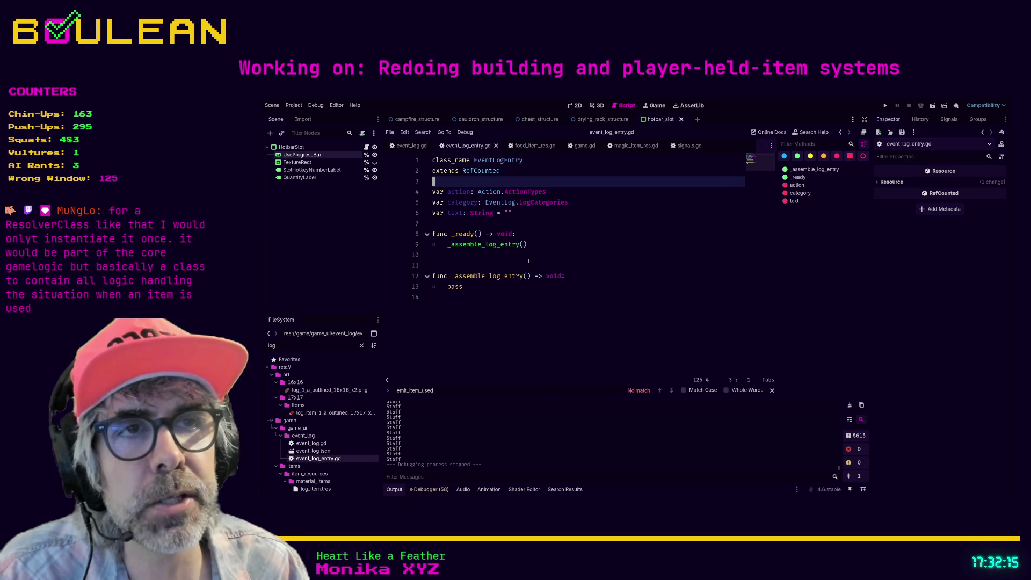
- Inspect the stub's pass on line 13, then bring up event_log.gd's handlers
{"action": "left_click", "coordinate": [493, 289]}
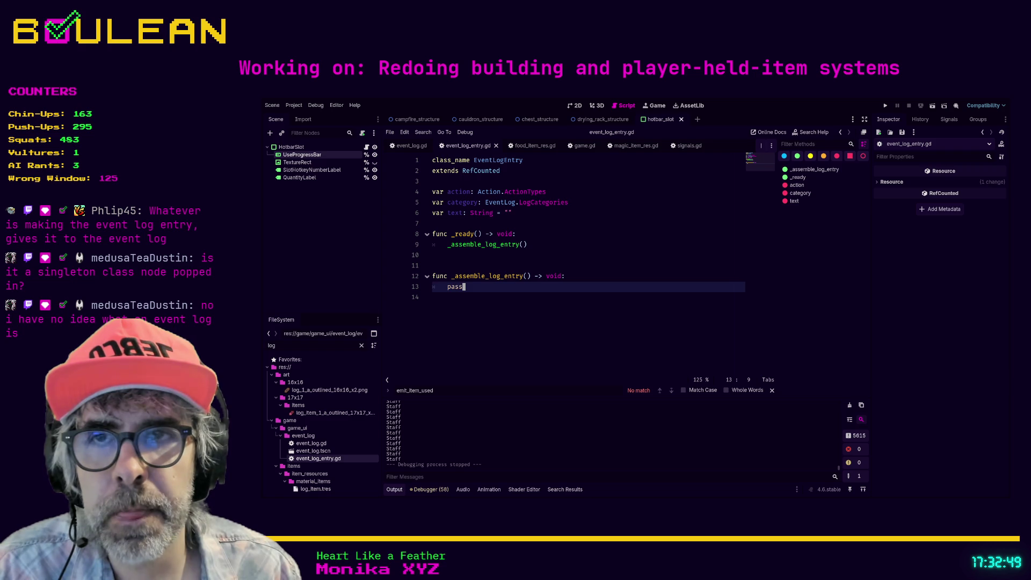
{"action": "left_click", "coordinate": [503, 294]}
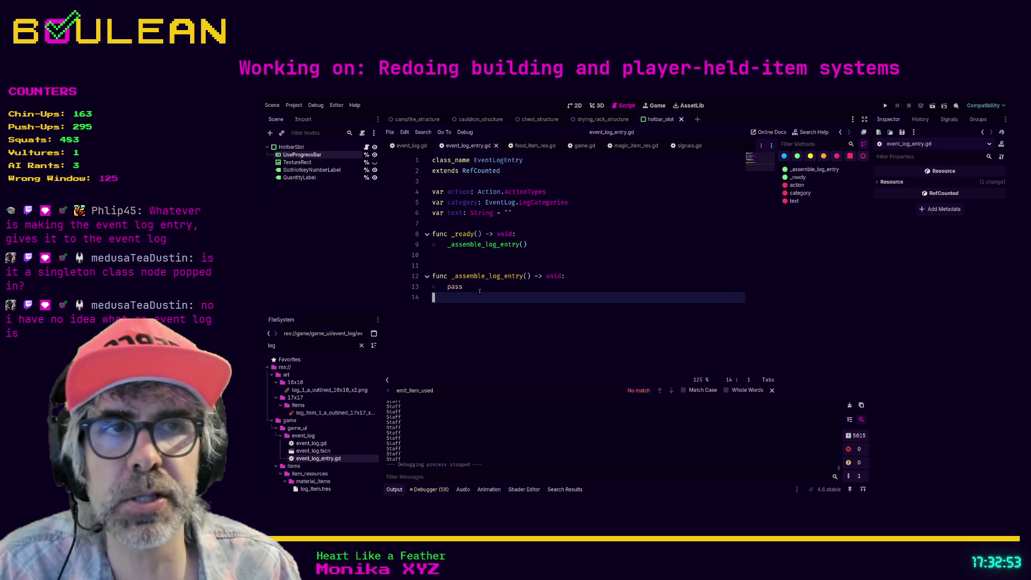
{"action": "left_click", "coordinate": [478, 289]}
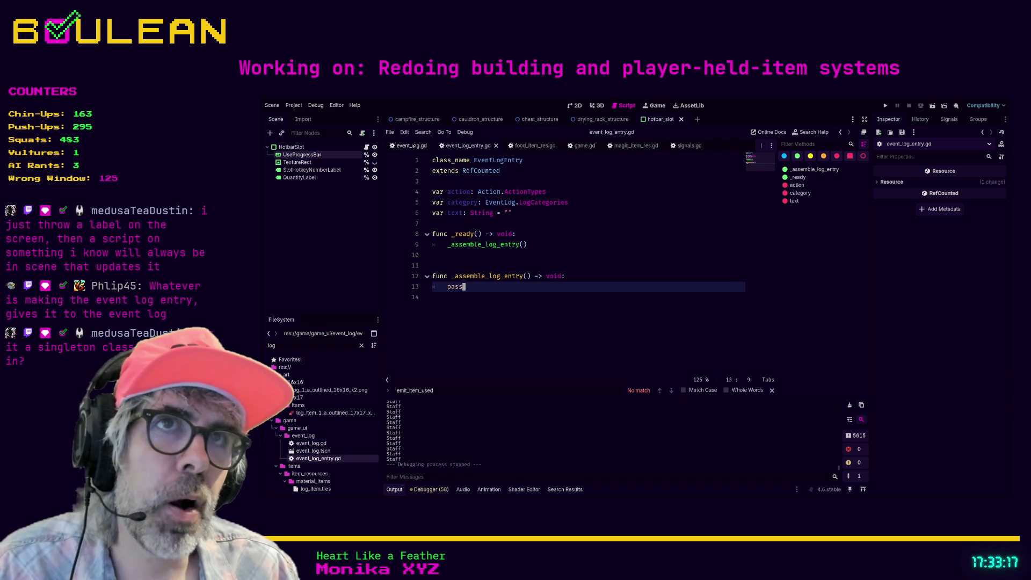
{"action": "left_click", "coordinate": [413, 146]}
{"action": "left_click", "coordinate": [586, 301]}
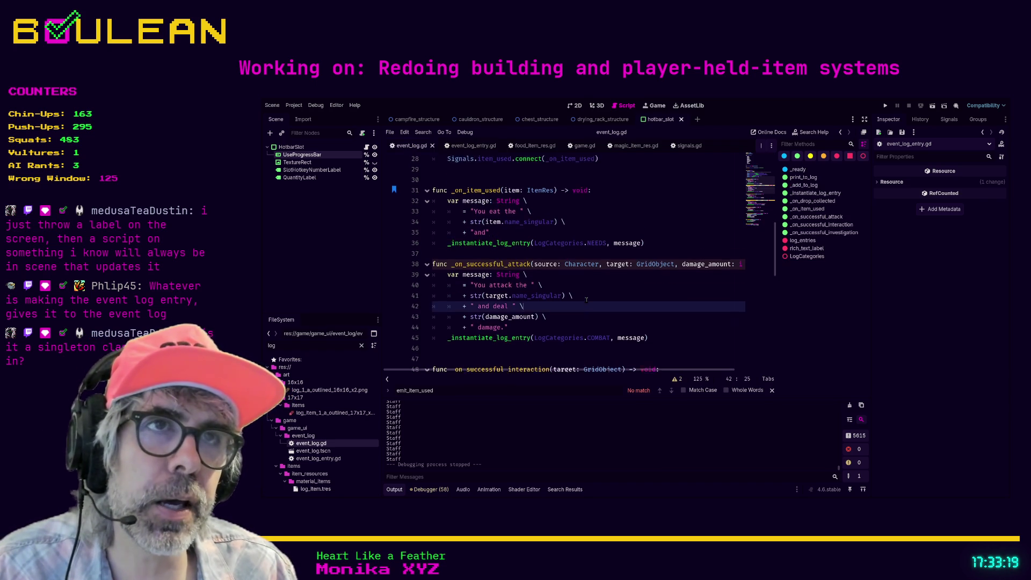
- Select and review food_item_res.gd's use() function on lines 13–19, which calls Signals.emit_item_used
{"action": "left_click", "coordinate": [531, 145]}
{"action": "left_click", "coordinate": [601, 349]}
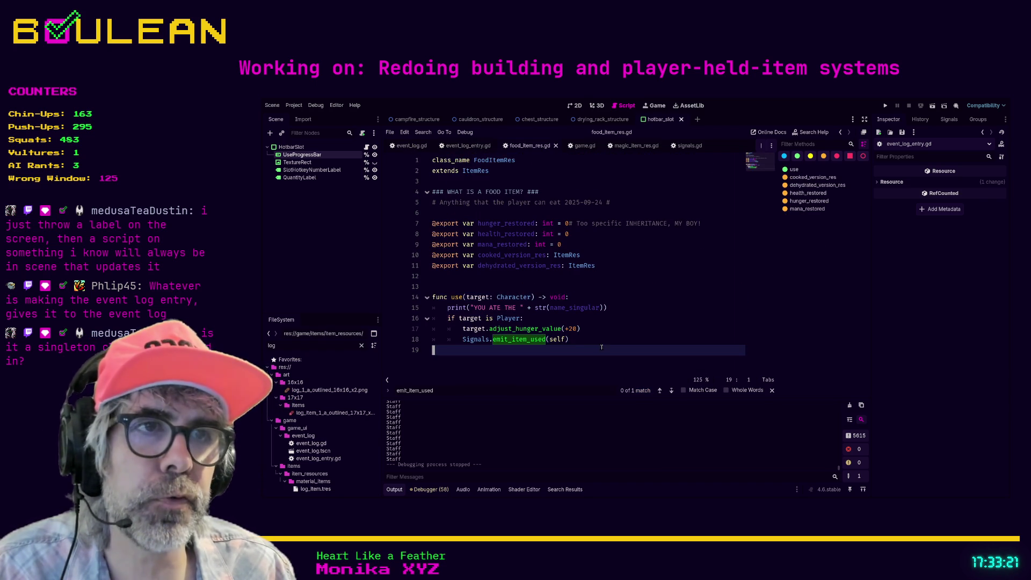
{"action": "mouse_move", "coordinate": [602, 347]}
{"action": "left_mouse_down"}
{"action": "mouse_move", "coordinate": [526, 328]}
{"action": "mouse_move", "coordinate": [424, 280]}
{"action": "left_mouse_up"}
{"action": "left_click", "coordinate": [444, 288]}
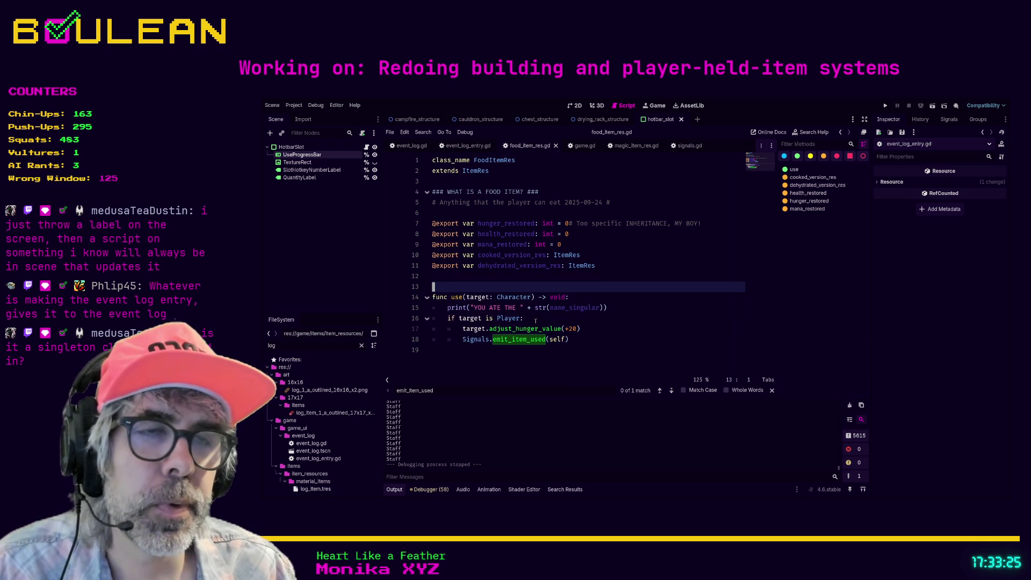
{"action": "mouse_move", "coordinate": [581, 337]}
{"action": "left_mouse_down"}
{"action": "mouse_move", "coordinate": [483, 329]}
{"action": "mouse_move", "coordinate": [433, 297]}
{"action": "left_mouse_up"}
{"action": "left_click", "coordinate": [434, 288]}
{"action": "mouse_move", "coordinate": [432, 349]}
{"action": "left_mouse_down"}
{"action": "mouse_move", "coordinate": [433, 297]}
{"action": "mouse_move", "coordinate": [416, 285]}
{"action": "mouse_move", "coordinate": [569, 339]}
{"action": "mouse_move", "coordinate": [527, 354]}
{"action": "left_mouse_up"}
{"action": "left_click", "coordinate": [434, 276]}
{"action": "left_click", "coordinate": [527, 357]}
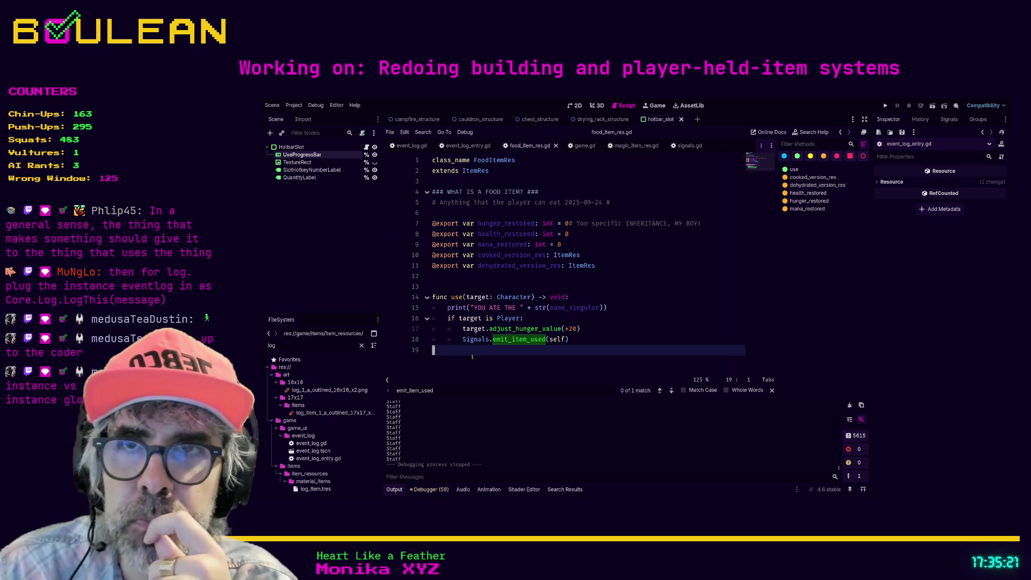
- Select event_log_entry.gd's code from the class declaration down through pass
{"action": "left_click", "coordinate": [411, 145]}
{"action": "scroll", "coordinate": [713, 221], "scroll_direction": "up", "scroll_amount": 8}
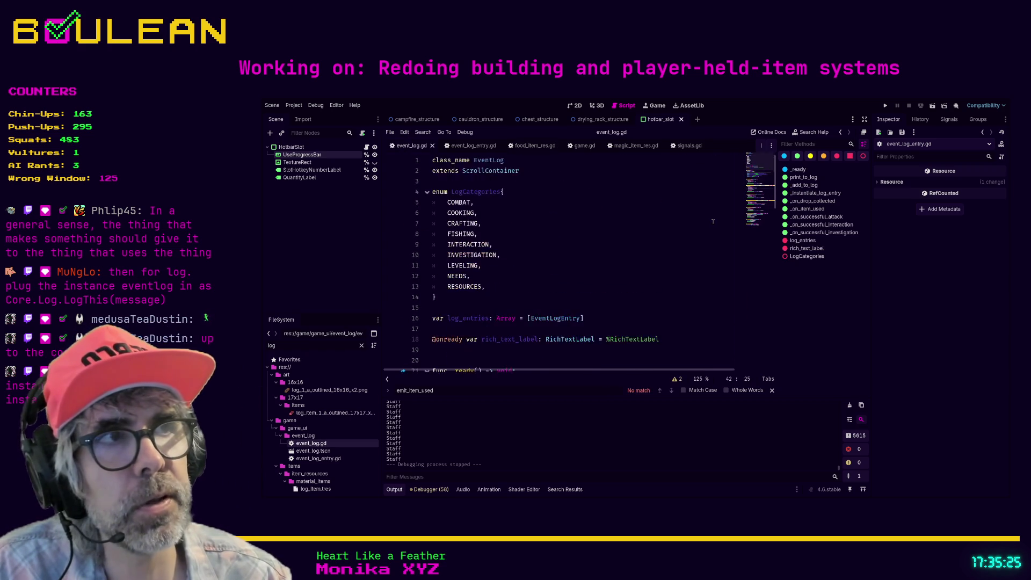
{"action": "left_click", "coordinate": [468, 145]}
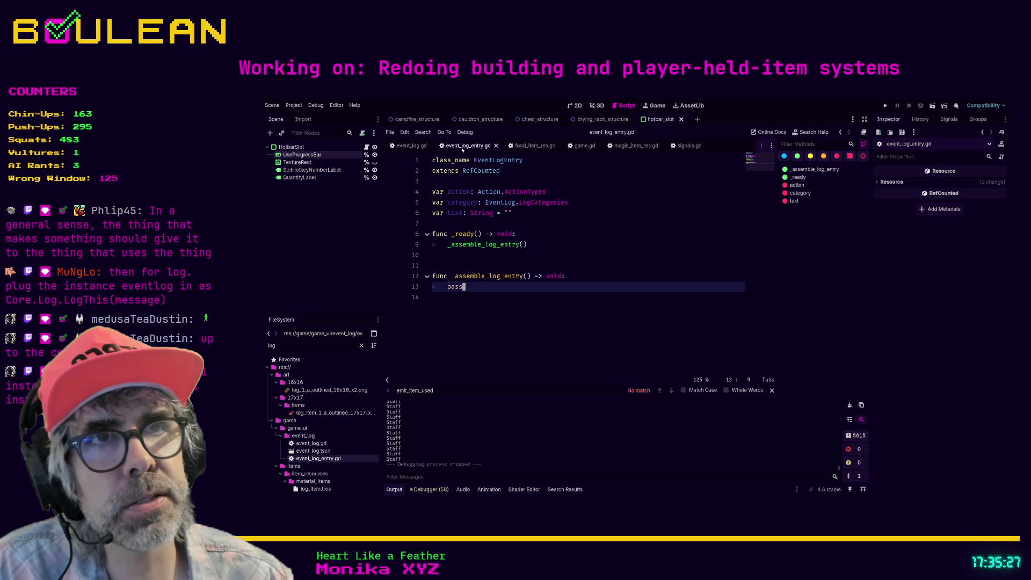
{"action": "mouse_move", "coordinate": [466, 287]}
{"action": "left_mouse_down"}
{"action": "mouse_move", "coordinate": [435, 275]}
{"action": "mouse_move", "coordinate": [425, 160]}
{"action": "left_mouse_up"}
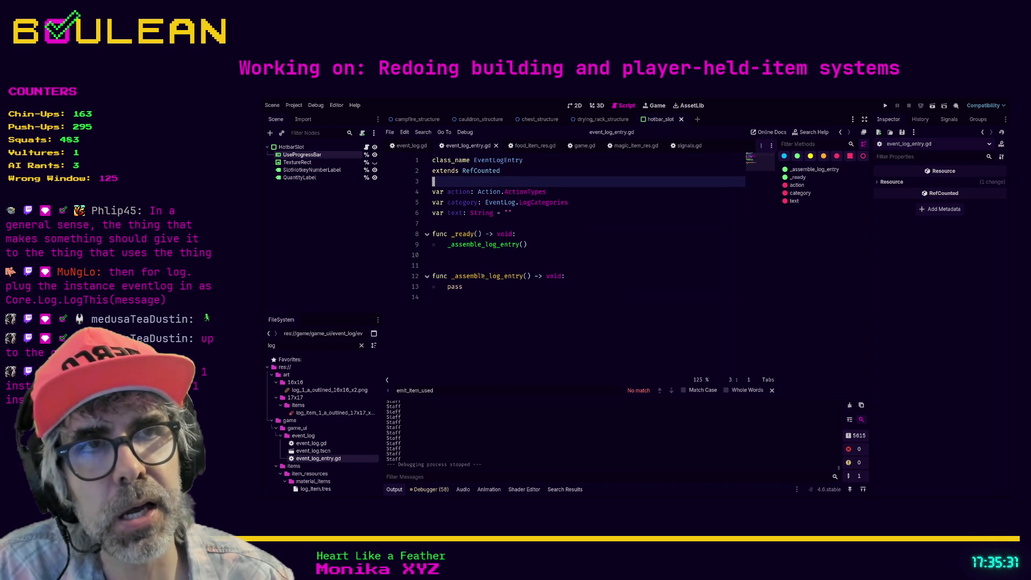
{"action": "left_click_drag", "start_coordinate": [462, 287], "coordinate": [427, 165]}
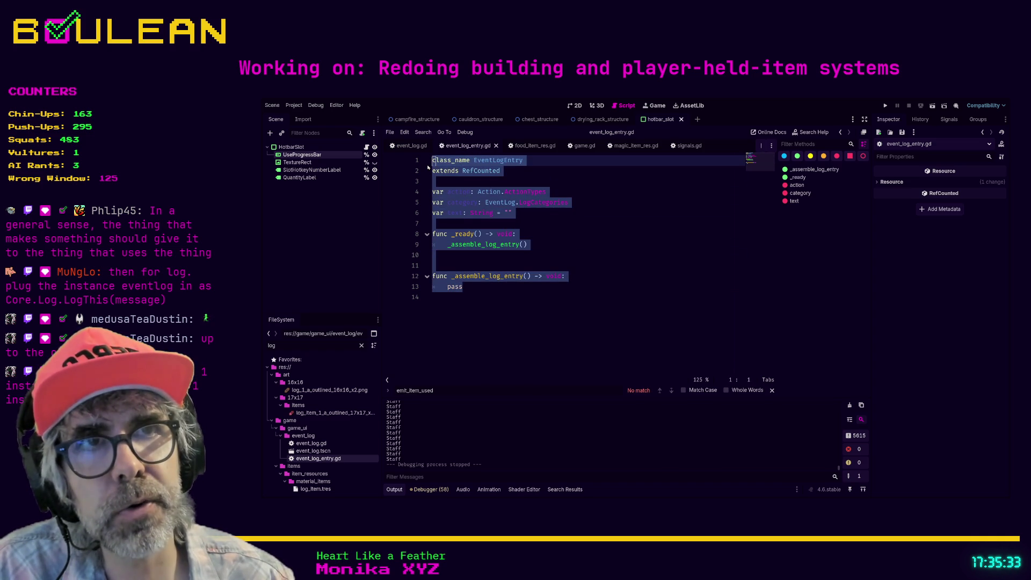
- Scroll through event_log.gd's _ready connections and _on_ handlers, checking lines 30, 49 and 54
{"action": "left_click", "coordinate": [413, 146]}
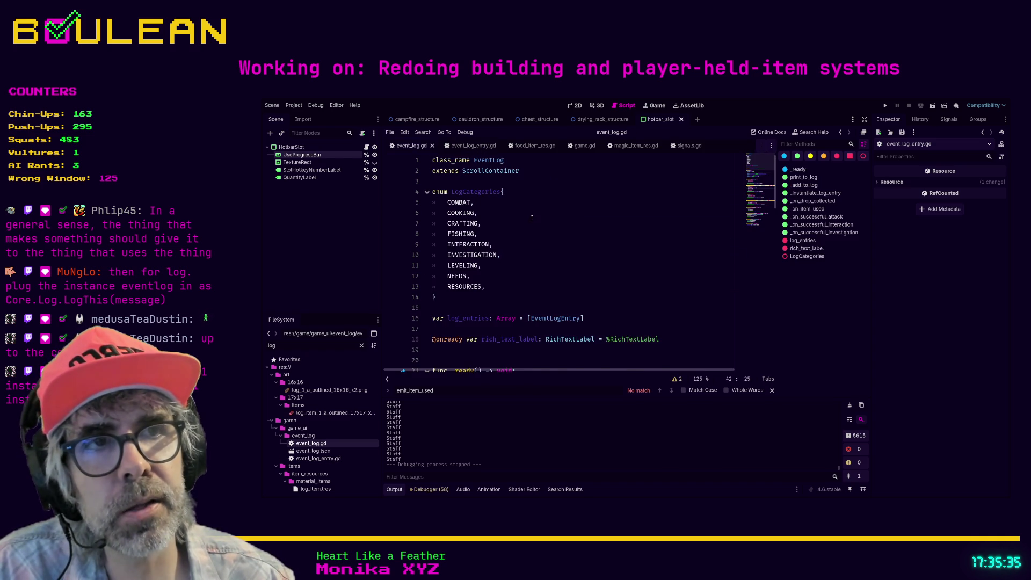
{"action": "scroll", "coordinate": [574, 260], "scroll_direction": "down", "scroll_amount": 4}
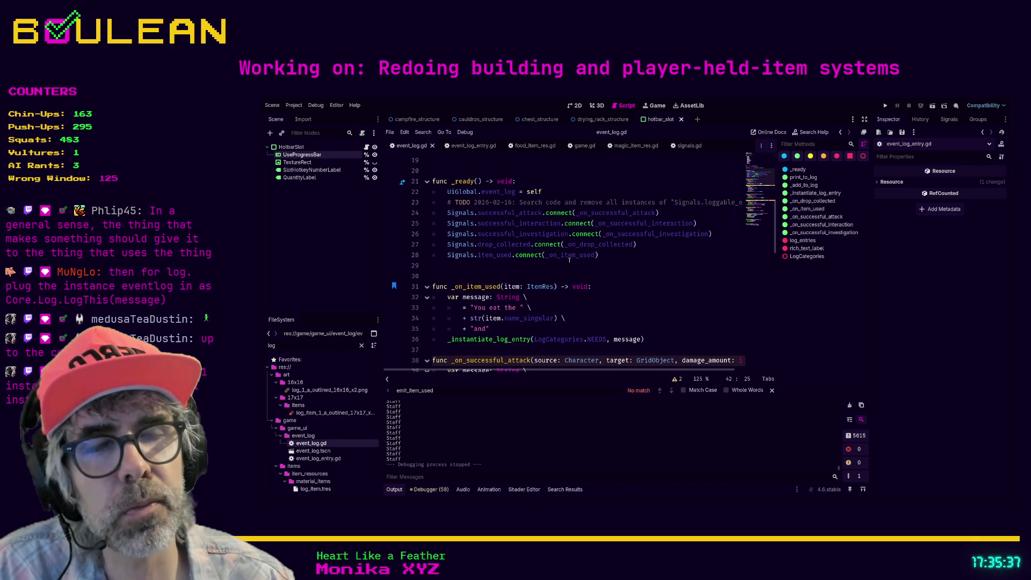
{"action": "left_click", "coordinate": [515, 272]}
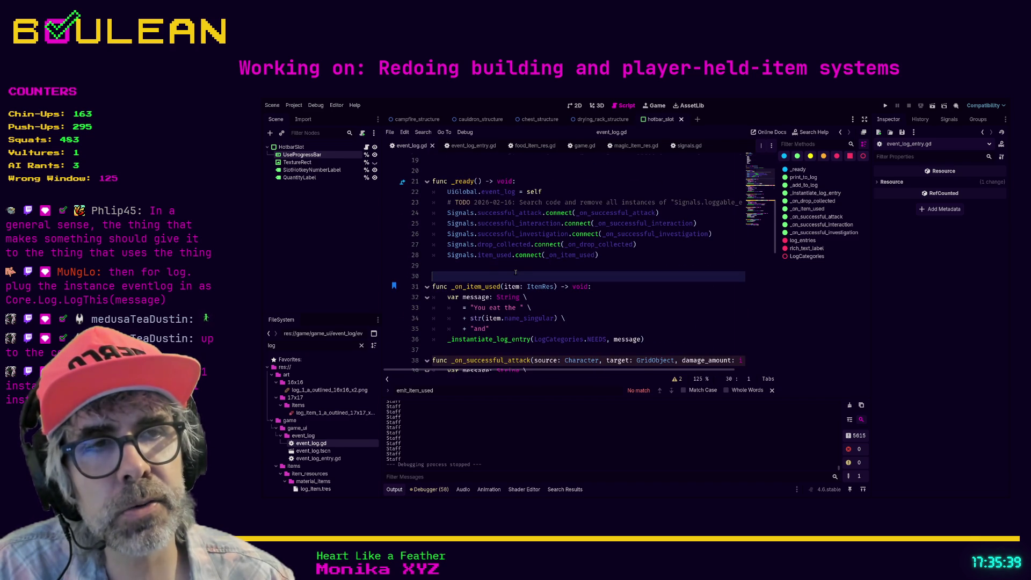
{"action": "scroll", "coordinate": [515, 272], "scroll_direction": "down", "scroll_amount": 6}
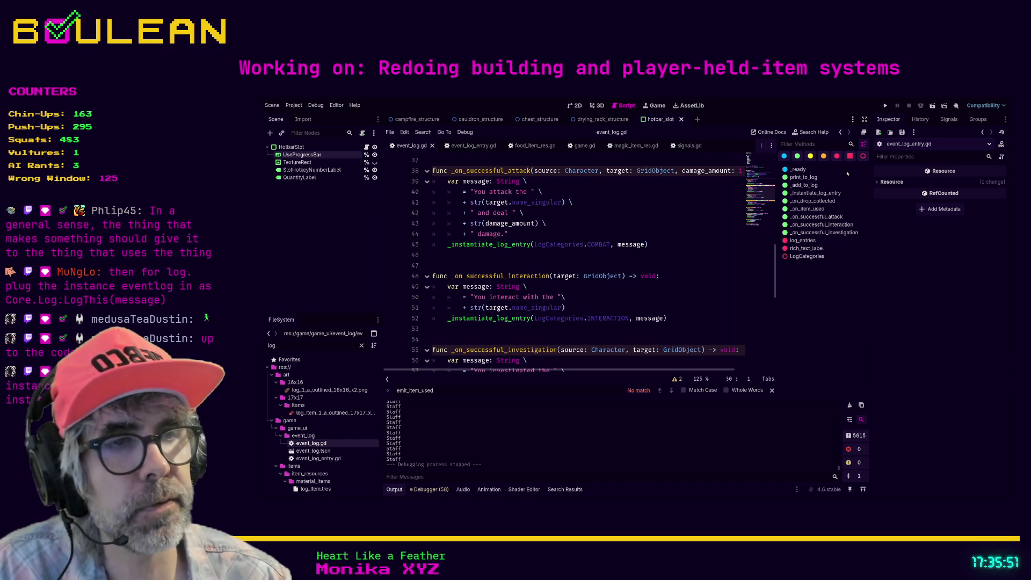
{"action": "left_click", "coordinate": [576, 290]}
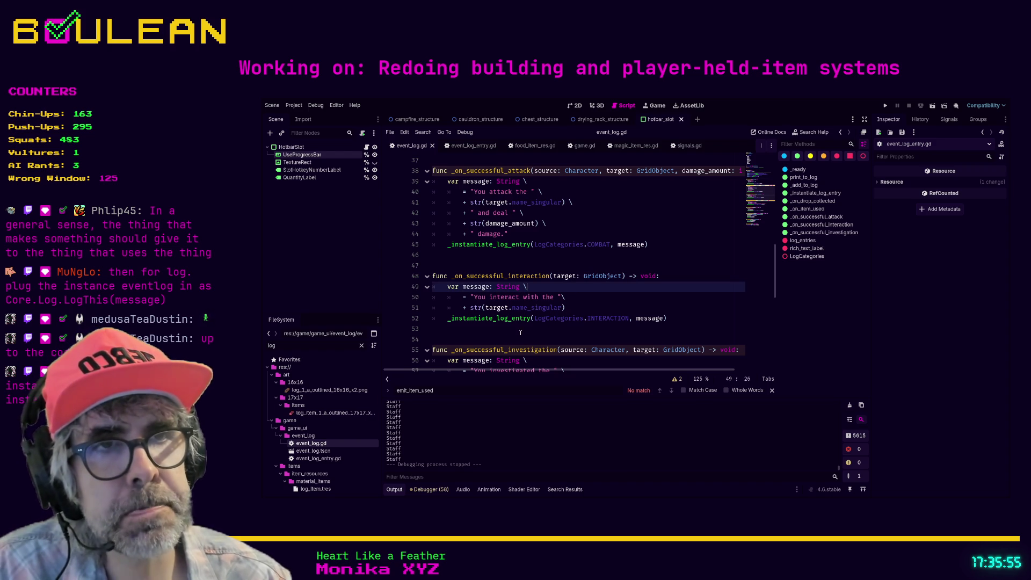
{"action": "left_click", "coordinate": [499, 338]}
{"action": "scroll", "coordinate": [471, 333], "scroll_direction": "down", "scroll_amount": 1}
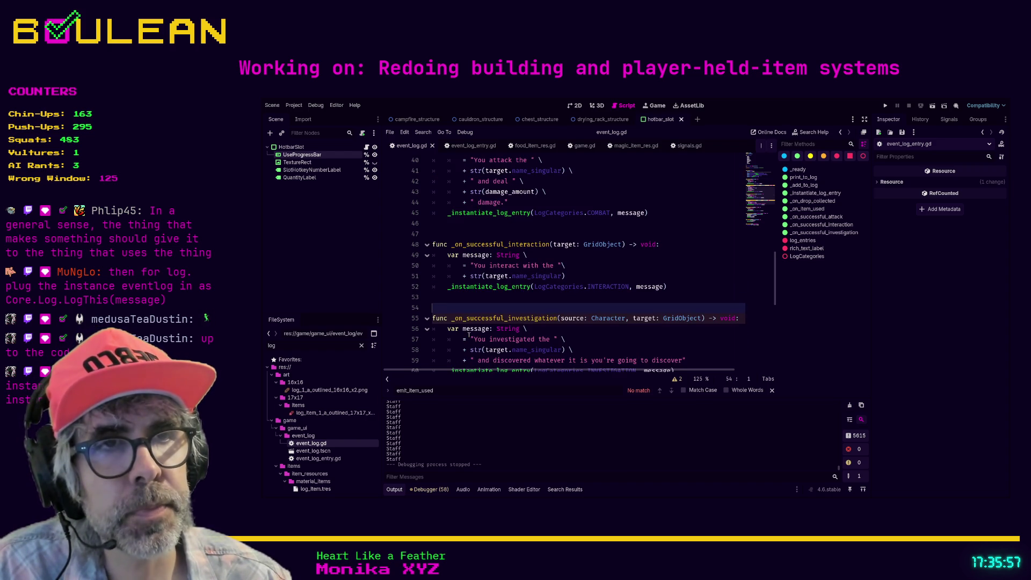
{"action": "scroll", "coordinate": [474, 302], "scroll_direction": "up", "scroll_amount": 3}
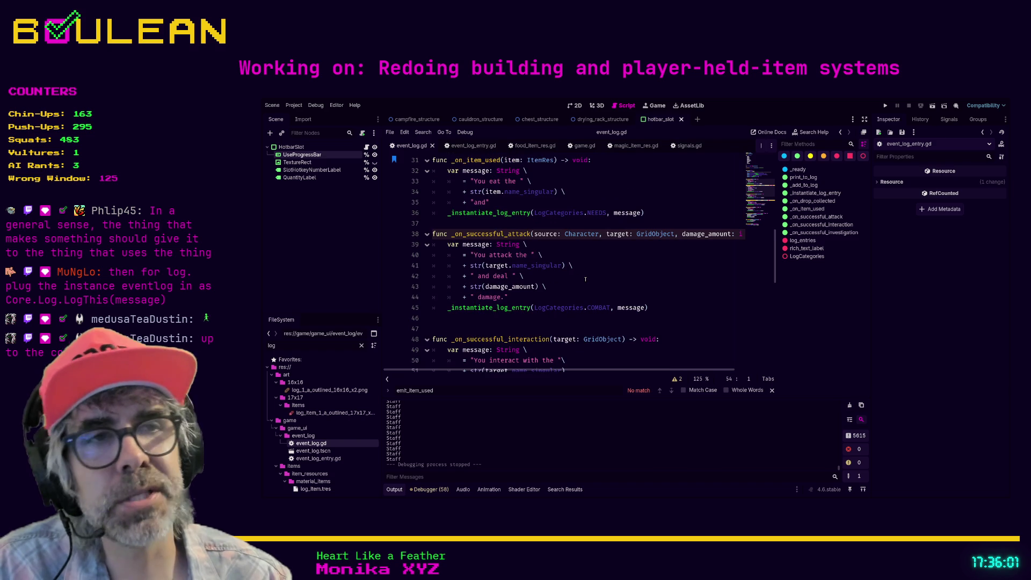
{"action": "scroll", "coordinate": [585, 279], "scroll_direction": "up", "scroll_amount": 2}
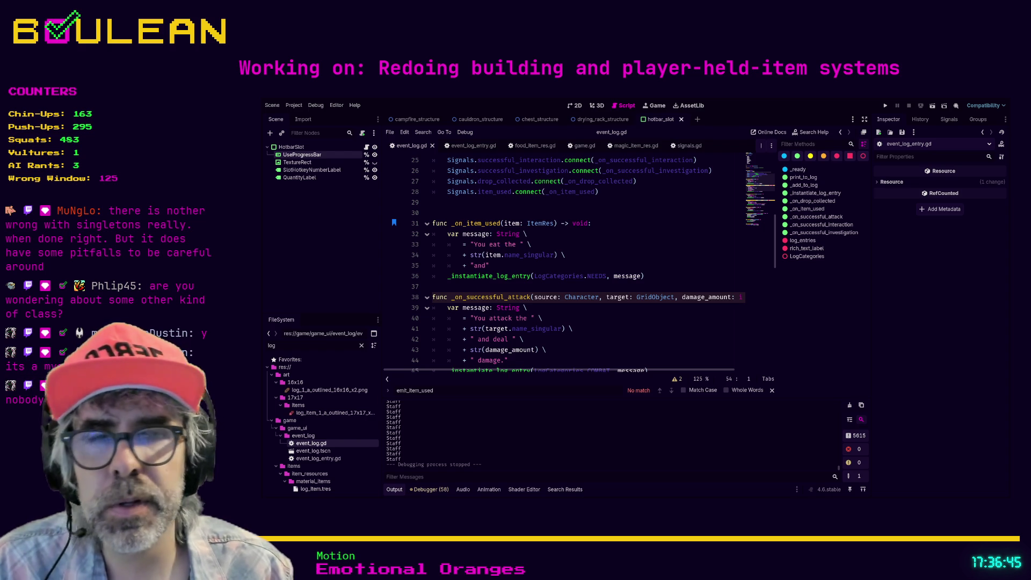
- Insert a blank line at line 37 before the attack handler in event_log.gd
{"action": "left_click", "coordinate": [580, 310]}
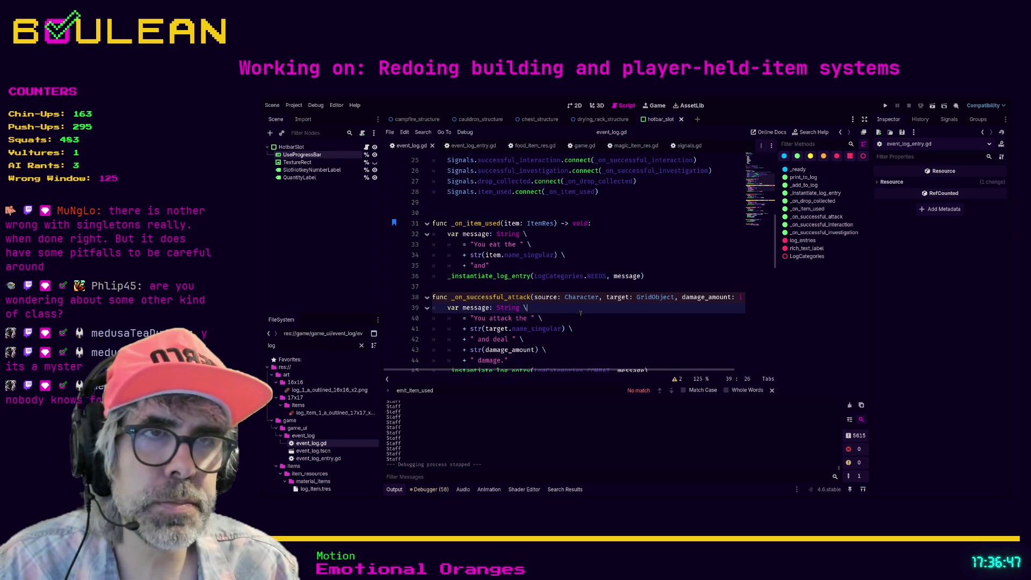
{"action": "left_click", "coordinate": [479, 288]}
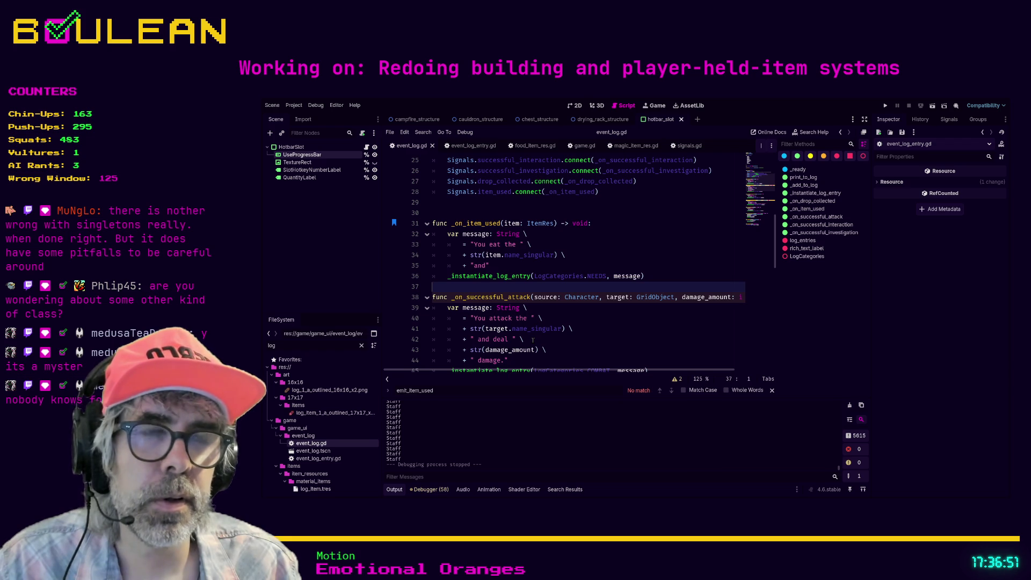
{"action": "key", "text": "Return"}
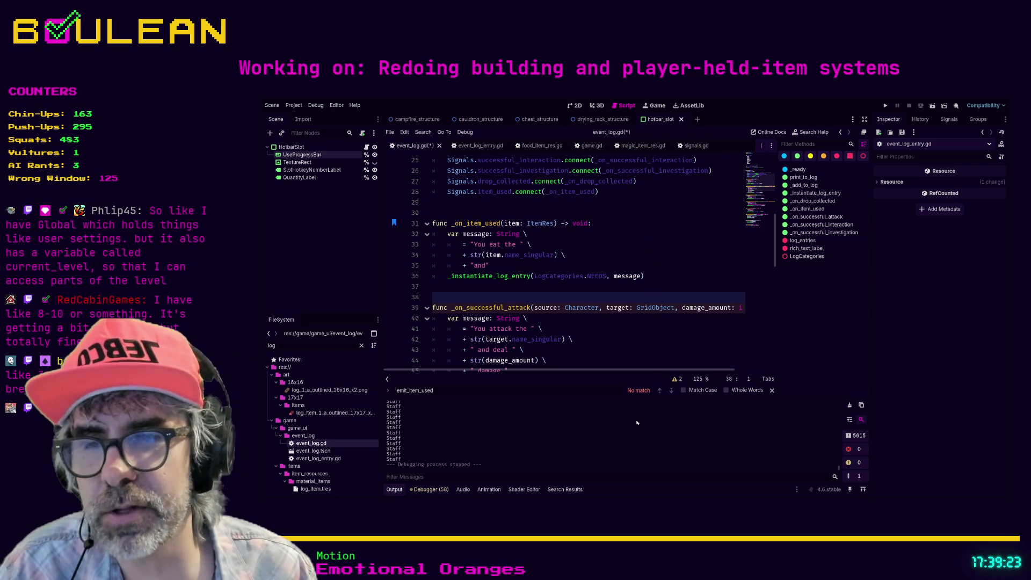
- Put the caret on the target-name line of _on_successful_attack's message
{"action": "left_click", "coordinate": [592, 327]}
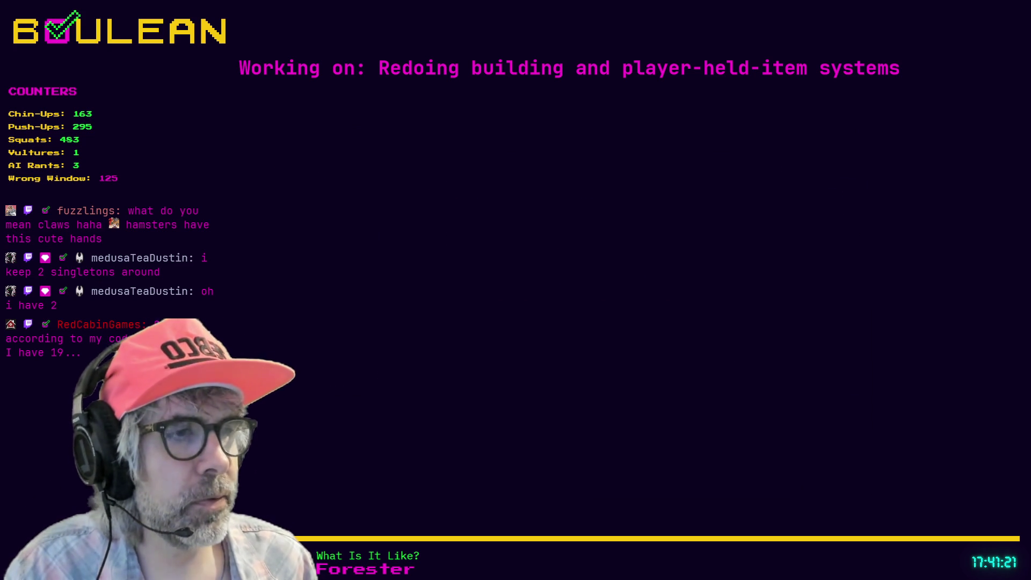
- Search for 'hamster hands' in a new tab and show the image results
{"action": "key", "text": "ctrl+t"}
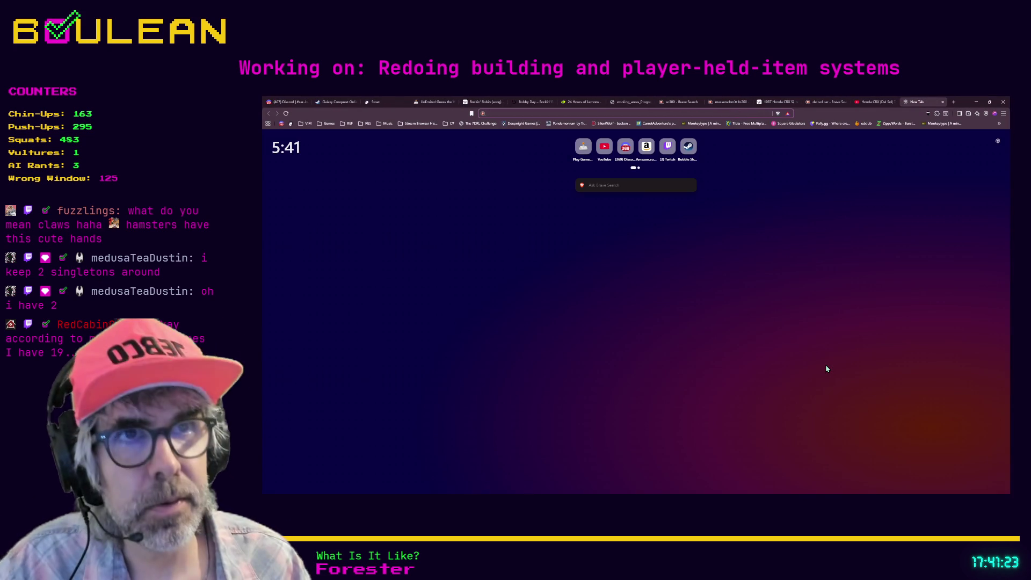
{"action": "type", "text": "hamster"}
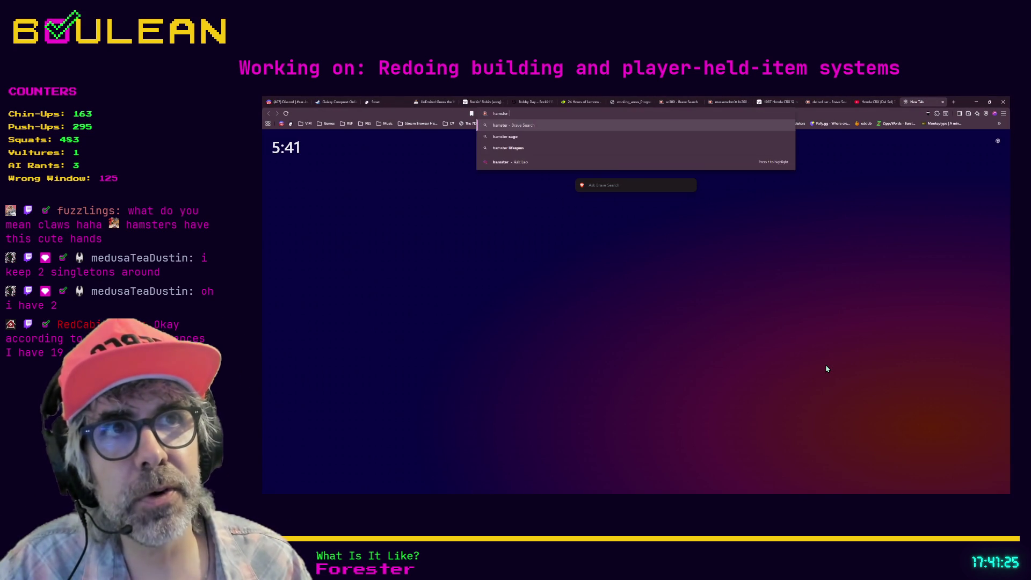
{"action": "type", "text": " hands"}
{"action": "key", "text": "Return"}
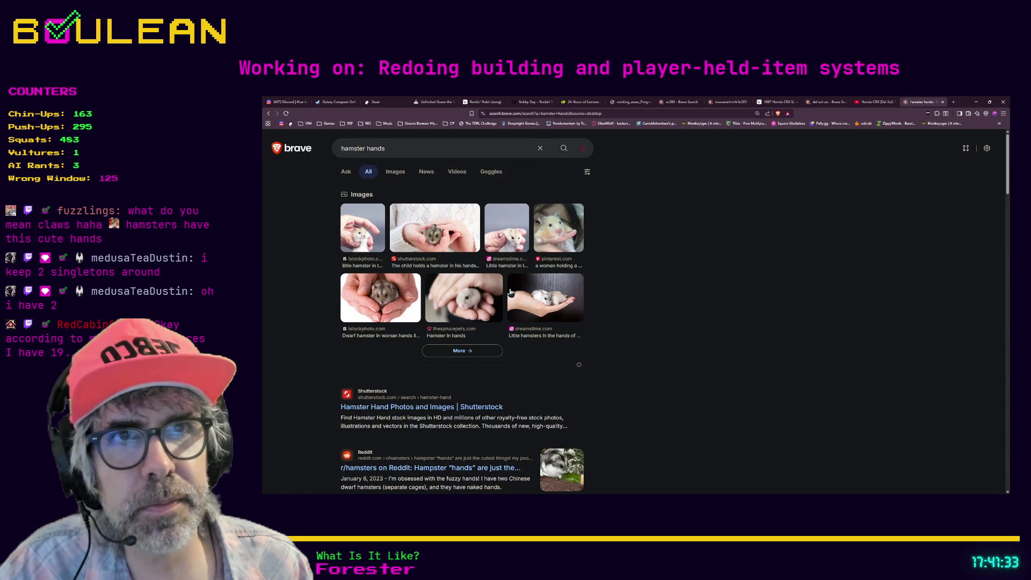
{"action": "left_click", "coordinate": [393, 172]}
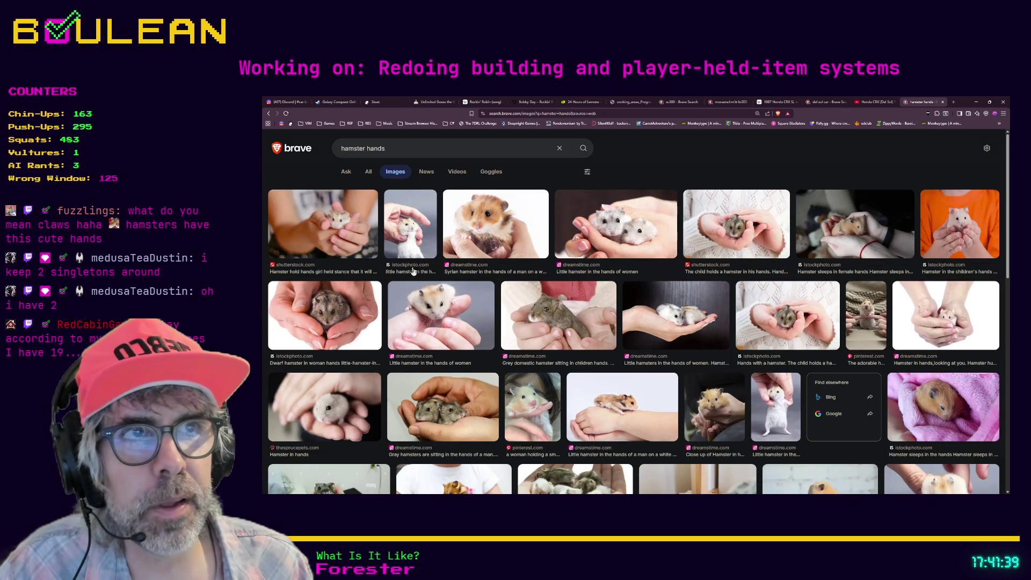
- Preview the red tame hamster photo larger and select 'hands' in the query
{"action": "scroll", "coordinate": [543, 348], "scroll_direction": "down", "scroll_amount": 2}
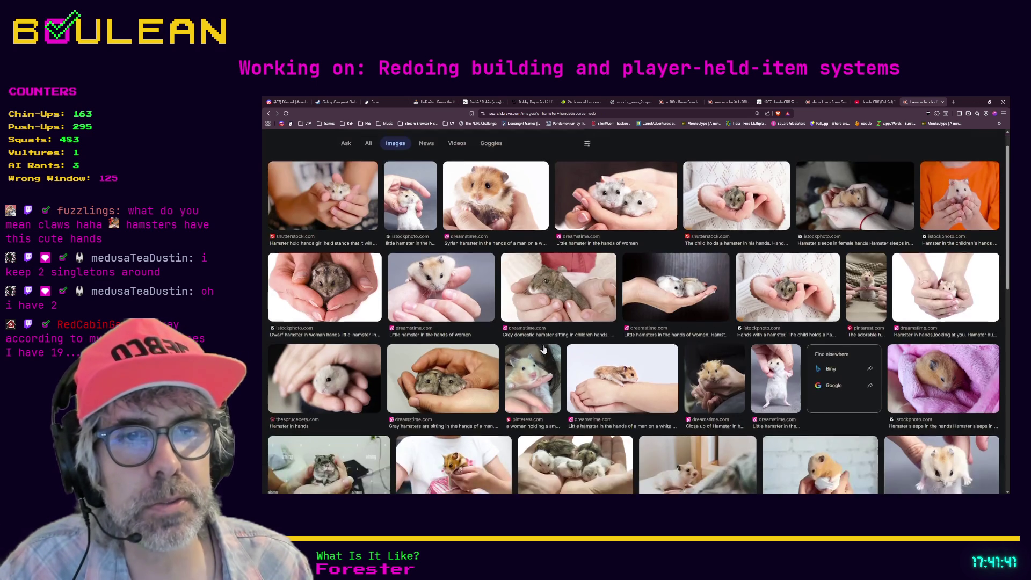
{"action": "scroll", "coordinate": [544, 349], "scroll_direction": "down", "scroll_amount": 2}
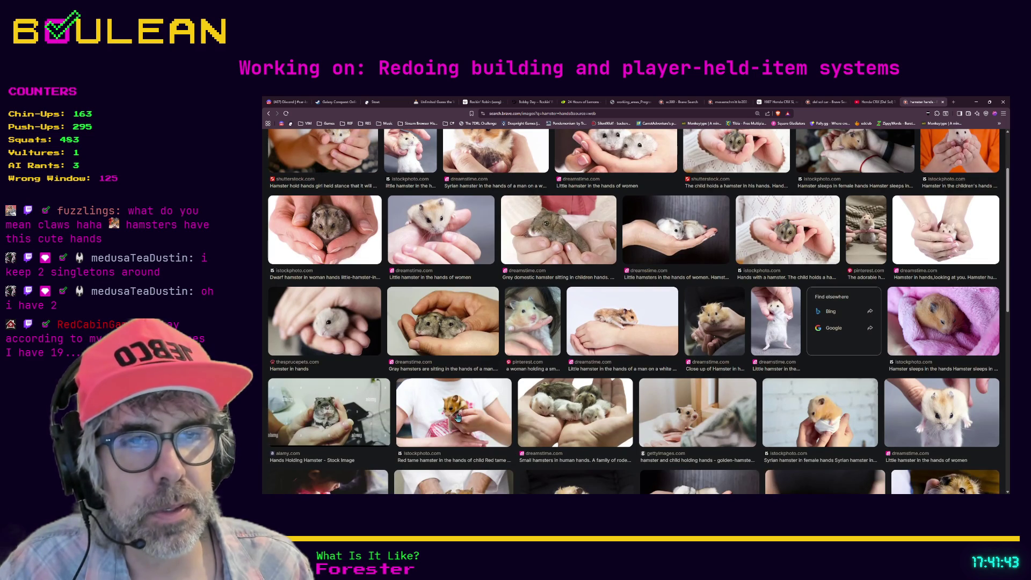
{"action": "left_click", "coordinate": [457, 417]}
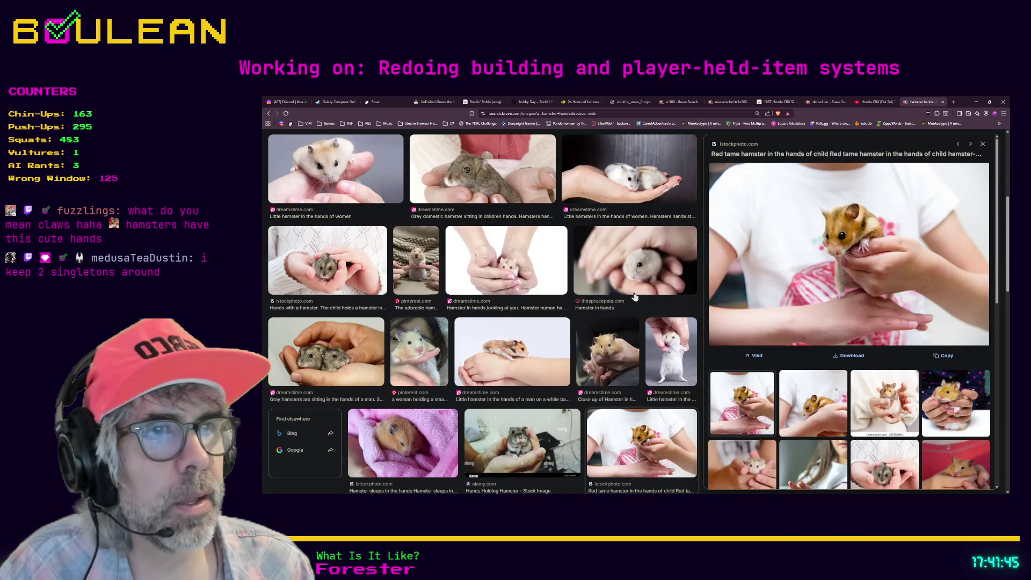
{"action": "scroll", "coordinate": [634, 297], "scroll_direction": "up", "scroll_amount": 5}
{"action": "double_click", "coordinate": [403, 150]}
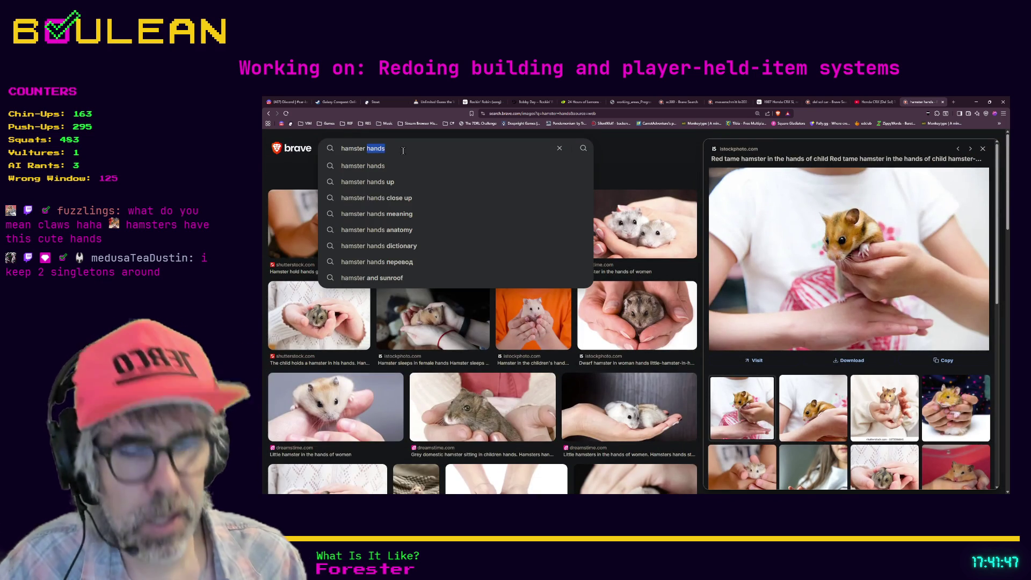
- Change the query to 'hamster claws' and browse the resulting claw images
{"action": "type", "text": "claws"}
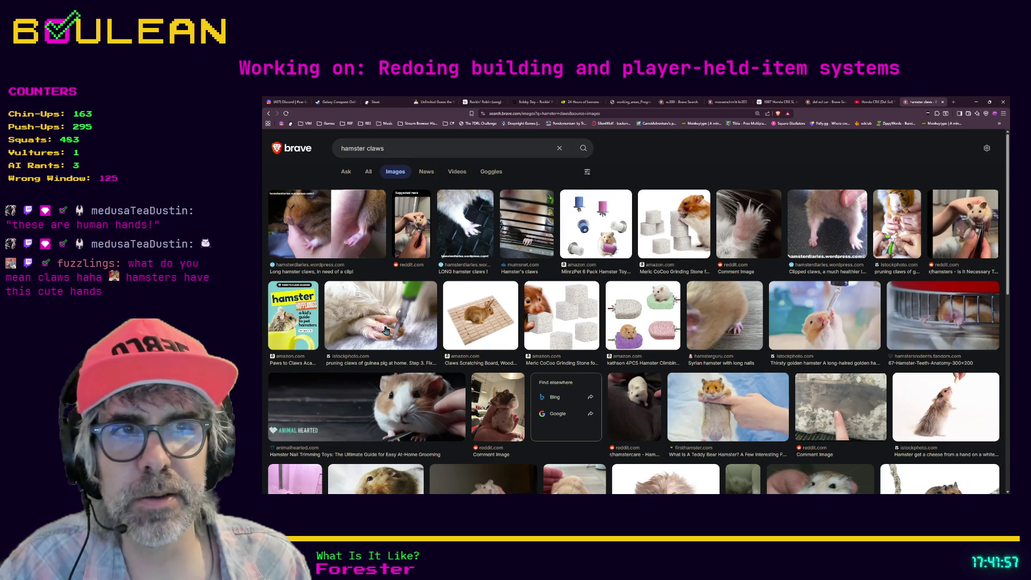
{"action": "scroll", "coordinate": [385, 330], "scroll_direction": "down", "scroll_amount": 2}
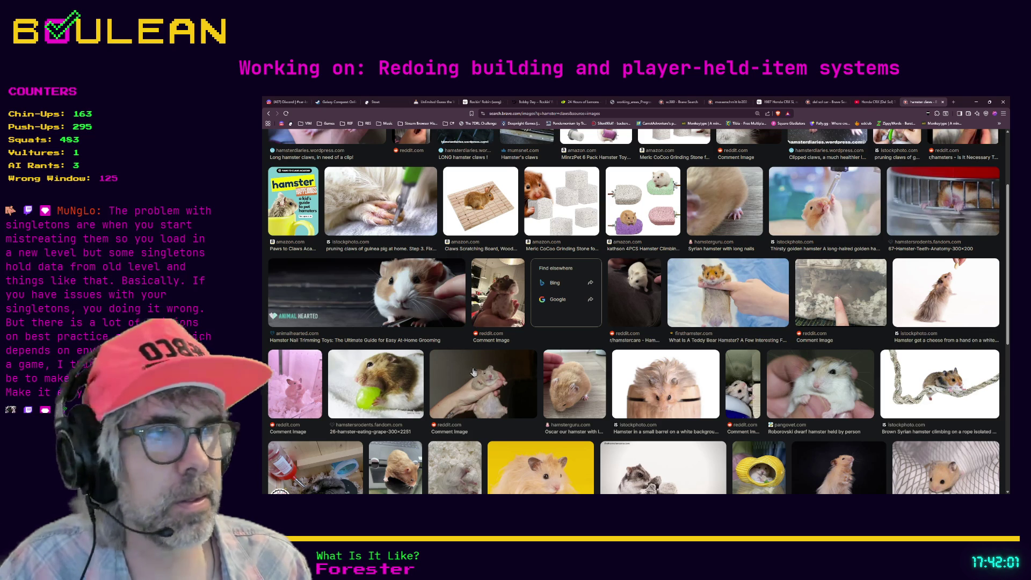
{"action": "scroll", "coordinate": [472, 372], "scroll_direction": "down", "scroll_amount": 1}
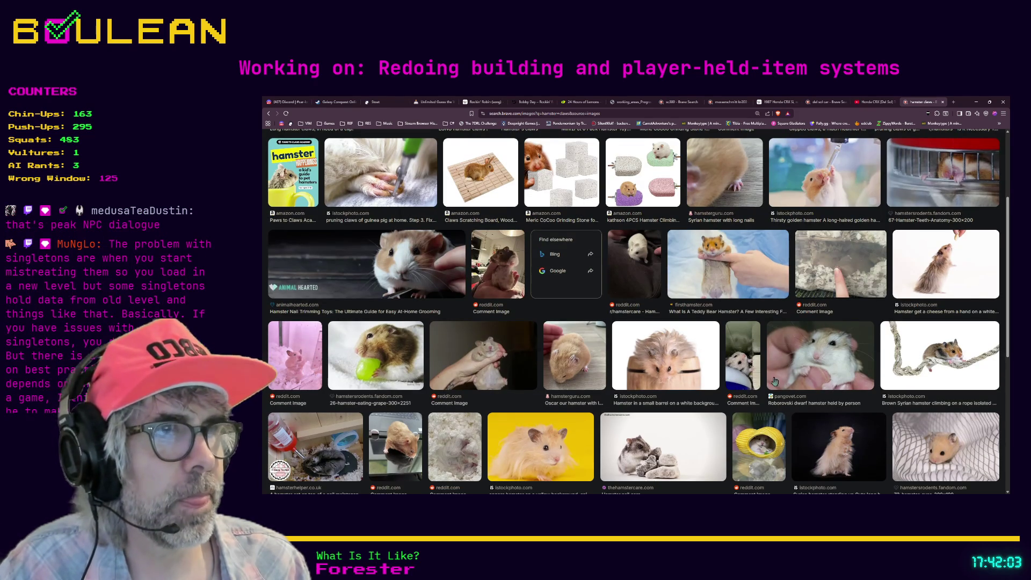
- Return to event_log.gd and scroll to the top to view the LogCategories enum, COMBAT through RESOURCES
{"action": "left_click", "coordinate": [707, 273]}
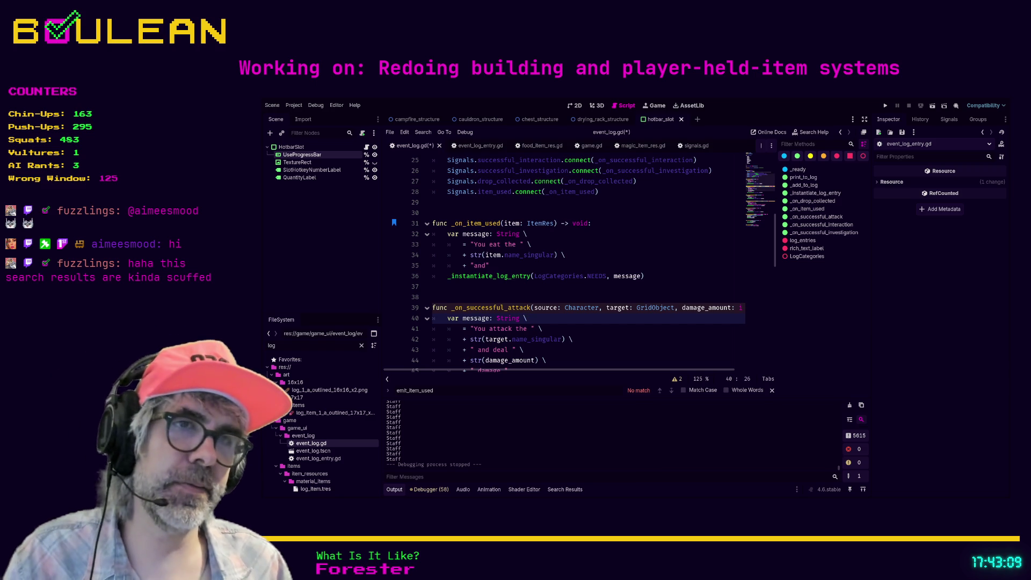
{"action": "scroll", "coordinate": [564, 263], "scroll_direction": "up", "scroll_amount": 6}
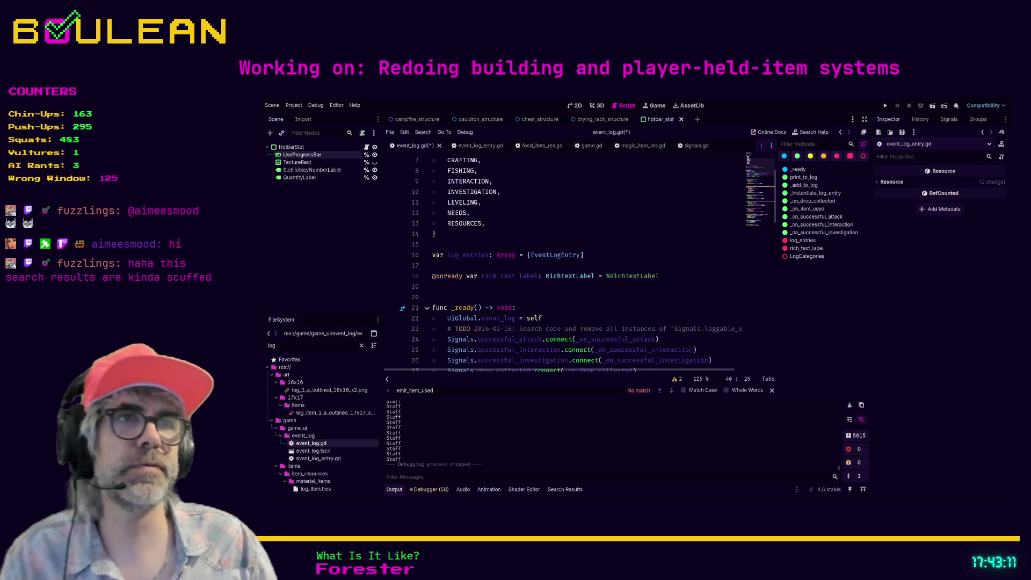
{"action": "scroll", "coordinate": [564, 263], "scroll_direction": "up", "scroll_amount": 2}
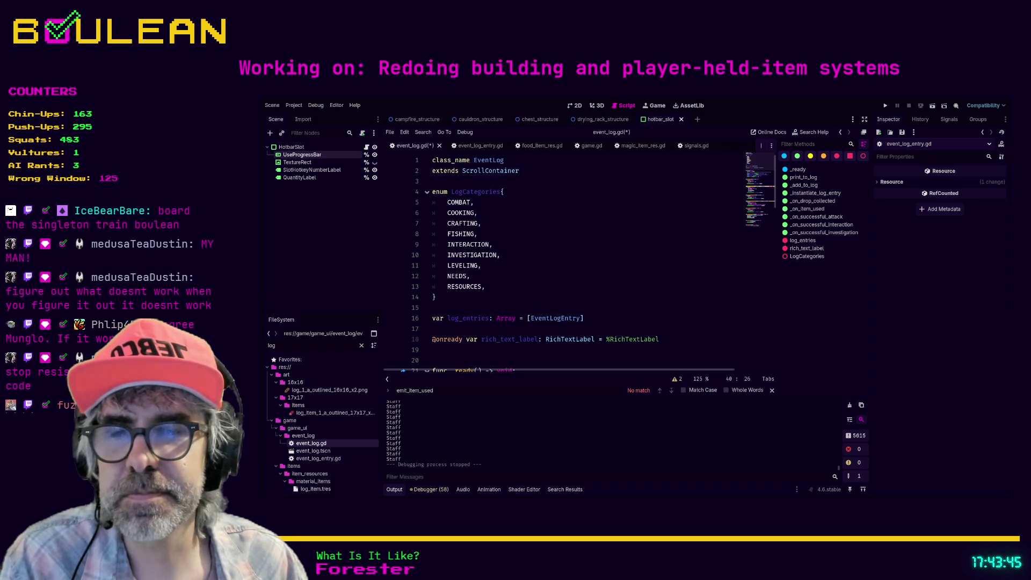
{"action": "left_click", "coordinate": [497, 245]}
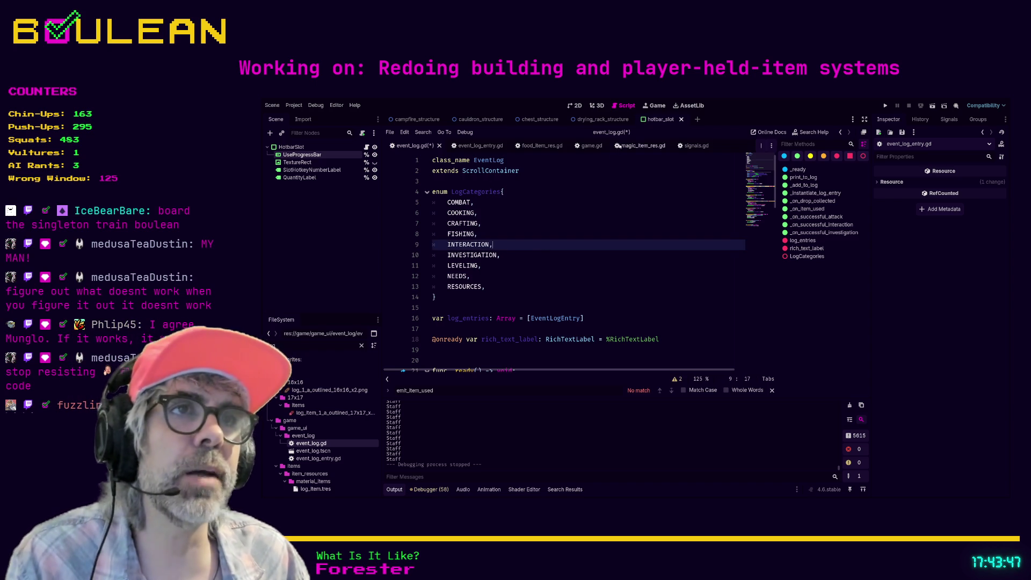
{"action": "left_click", "coordinate": [480, 145]}
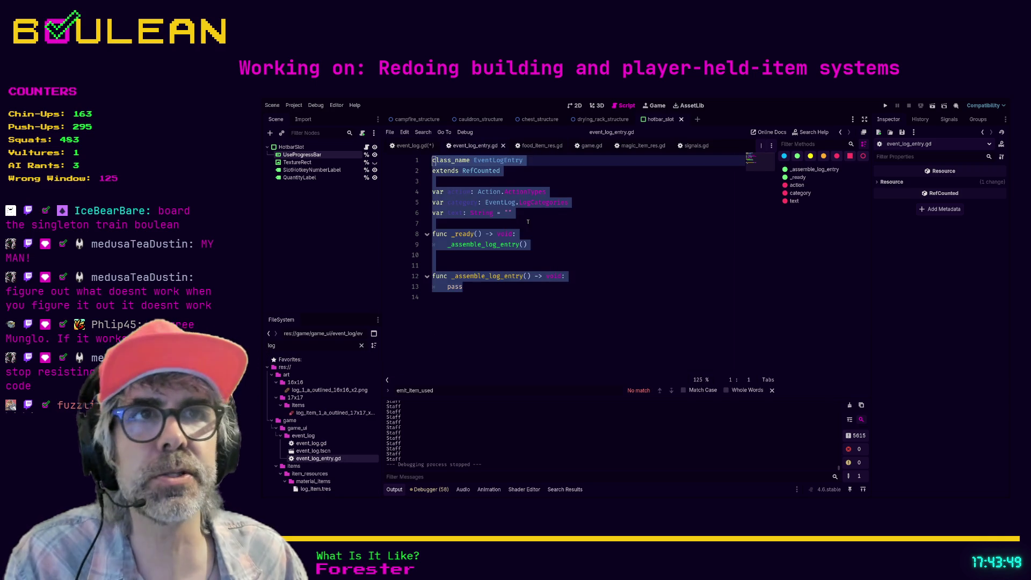
{"action": "left_click", "coordinate": [411, 146]}
{"action": "scroll", "coordinate": [611, 266], "scroll_direction": "down", "scroll_amount": 6}
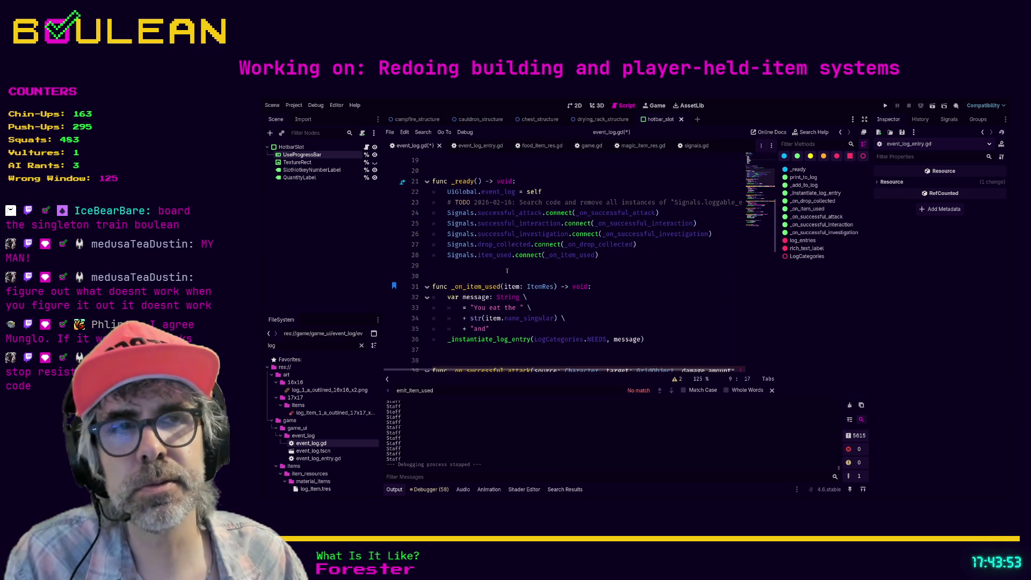
{"action": "left_click", "coordinate": [507, 269]}
{"action": "left_click", "coordinate": [478, 279]}
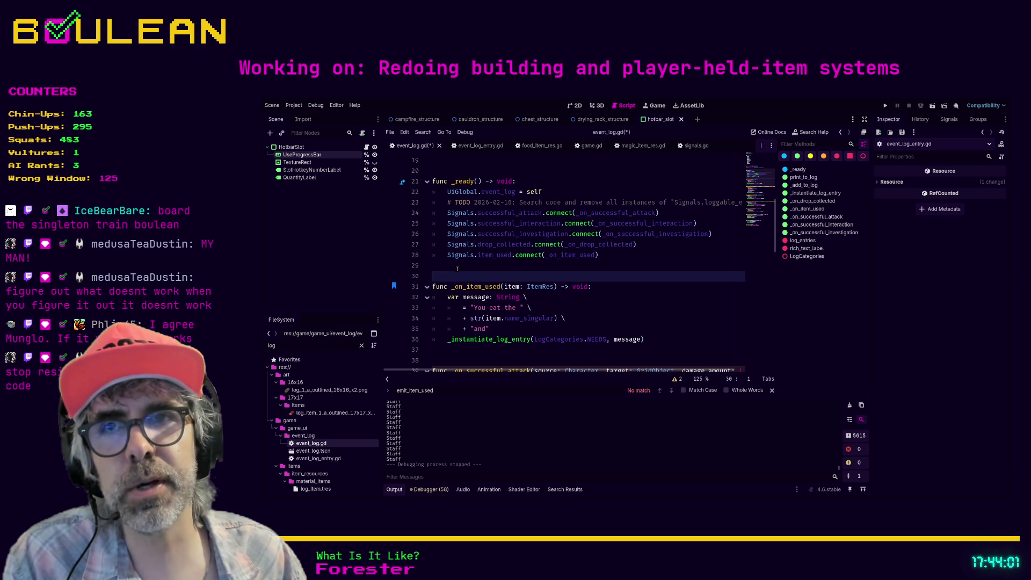
{"action": "left_click", "coordinate": [457, 268]}
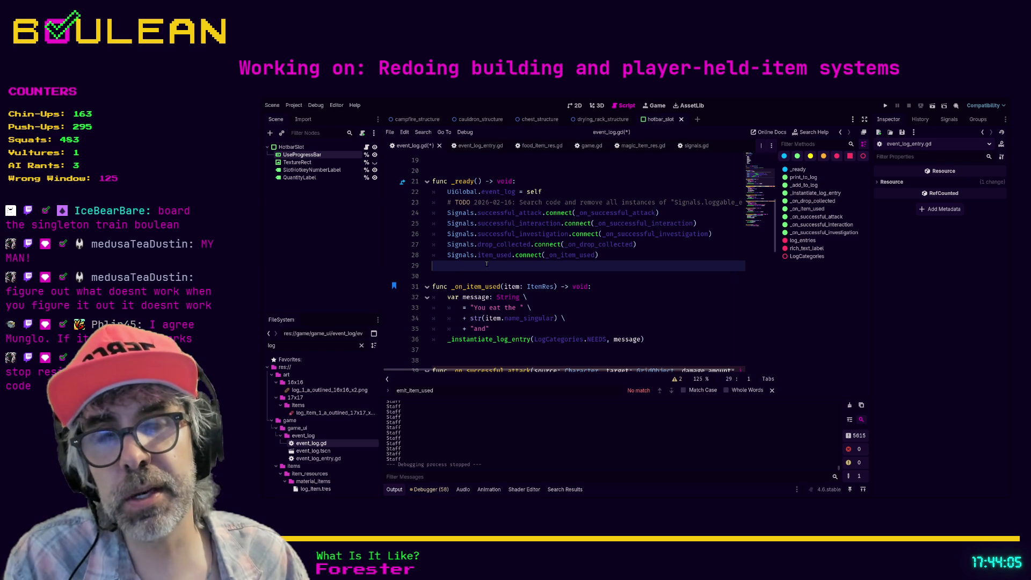
{"action": "scroll", "coordinate": [564, 249], "scroll_direction": "down", "scroll_amount": 1}
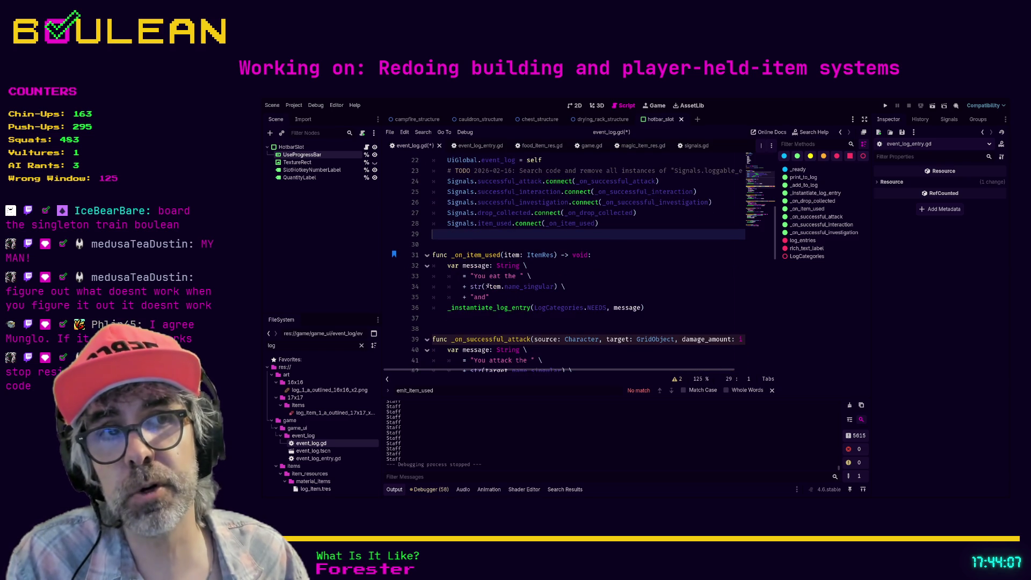
{"action": "left_click", "coordinate": [455, 326]}
{"action": "scroll", "coordinate": [495, 278], "scroll_direction": "up", "scroll_amount": 1}
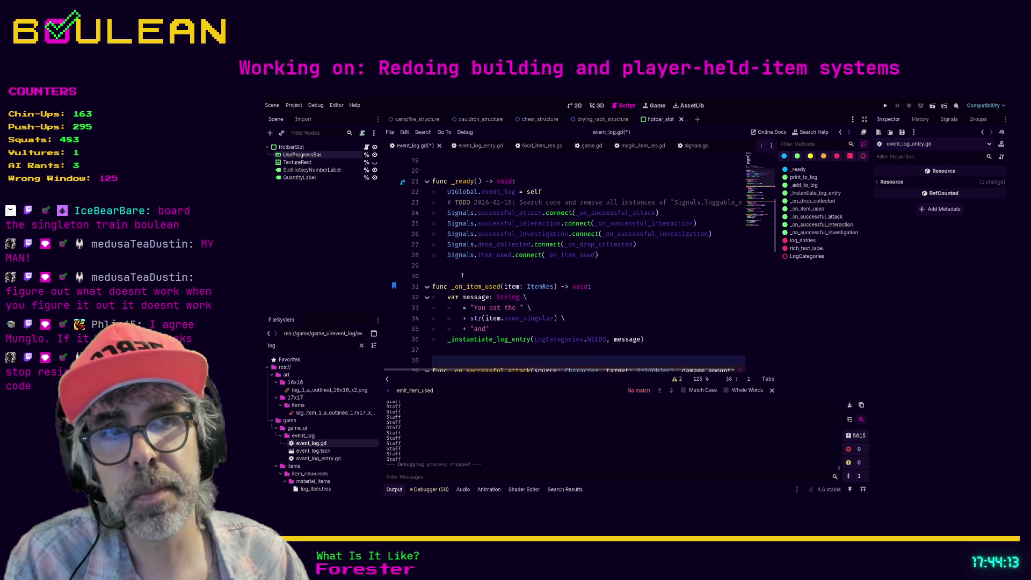
{"action": "scroll", "coordinate": [461, 275], "scroll_direction": "down", "scroll_amount": 2}
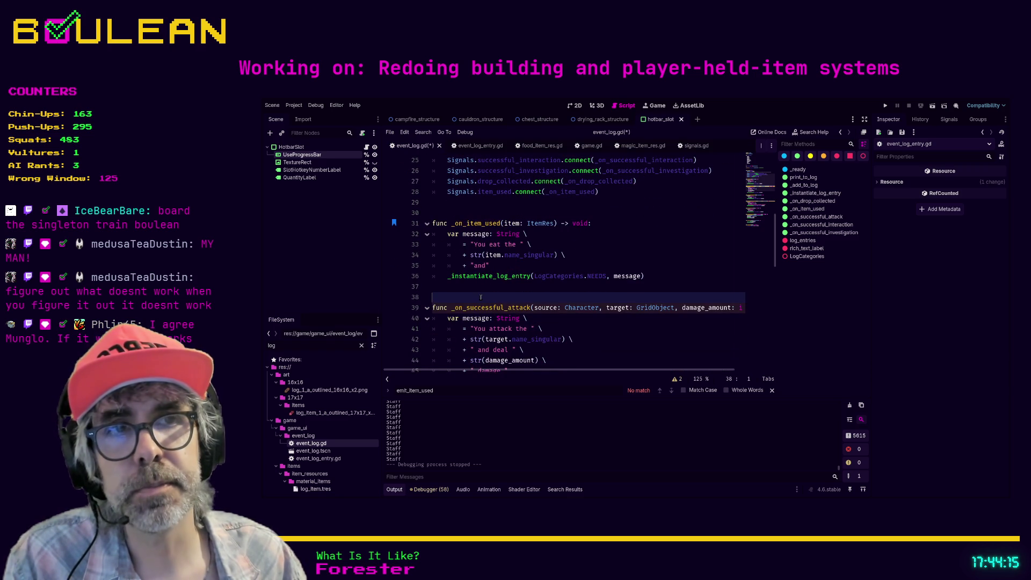
{"action": "left_click", "coordinate": [452, 288]}
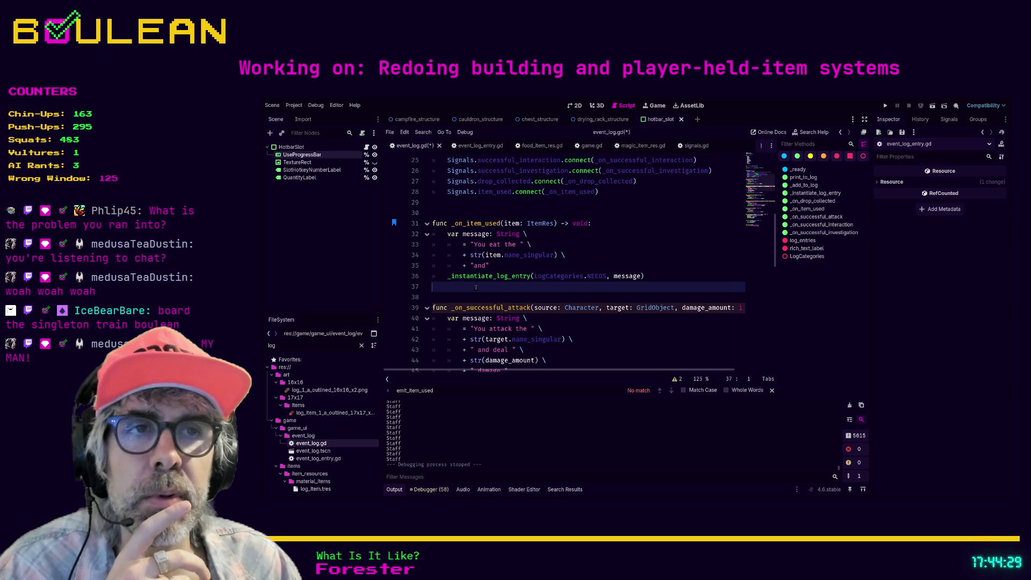
{"action": "scroll", "coordinate": [475, 288], "scroll_direction": "up", "scroll_amount": 3}
{"action": "scroll", "coordinate": [494, 271], "scroll_direction": "down", "scroll_amount": 2}
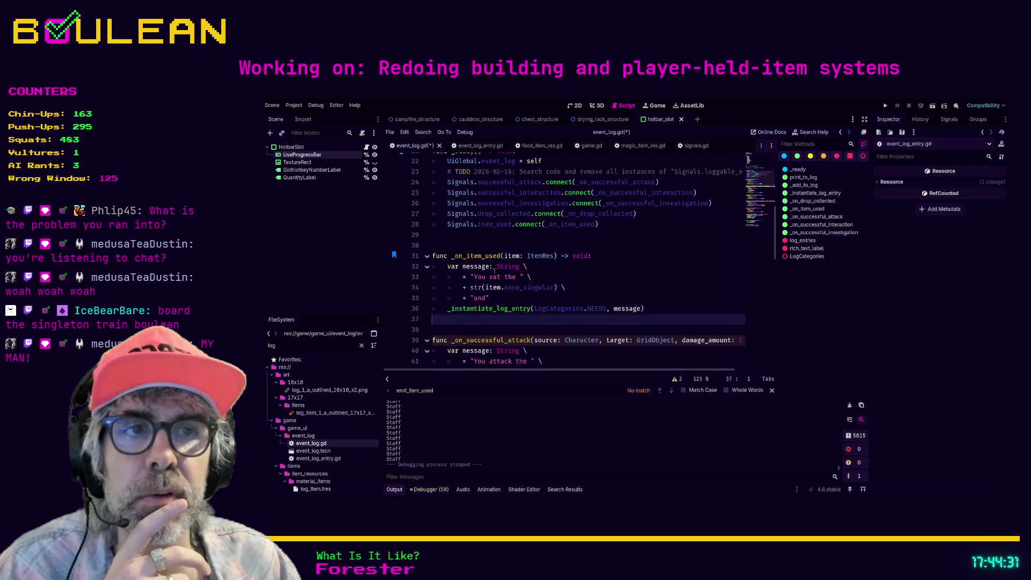
{"action": "scroll", "coordinate": [494, 271], "scroll_direction": "down", "scroll_amount": 3}
{"action": "left_click_drag", "start_coordinate": [647, 318], "coordinate": [432, 256]}
{"action": "left_click", "coordinate": [540, 265]}
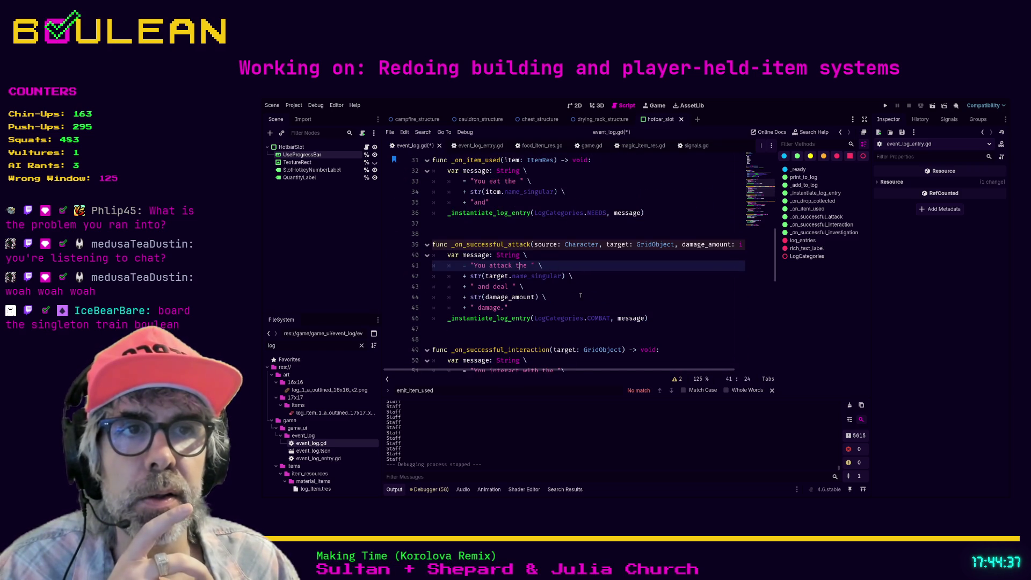
{"action": "mouse_move", "coordinate": [648, 317]}
{"action": "left_mouse_down"}
{"action": "mouse_move", "coordinate": [483, 307]}
{"action": "mouse_move", "coordinate": [494, 255]}
{"action": "mouse_move", "coordinate": [463, 267]}
{"action": "left_mouse_up"}
{"action": "left_click", "coordinate": [486, 265]}
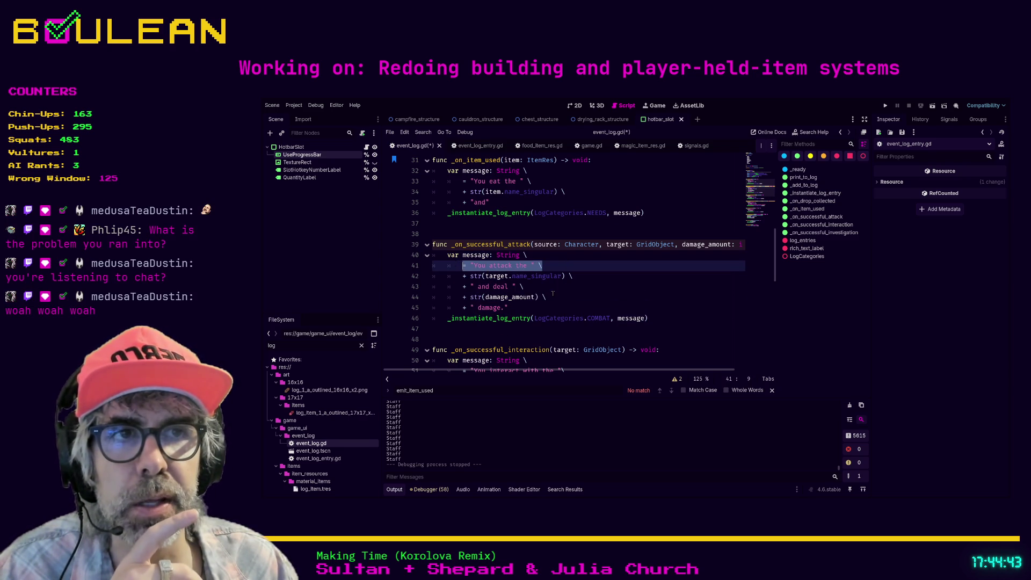
{"action": "left_click_drag", "start_coordinate": [546, 297], "coordinate": [463, 287]}
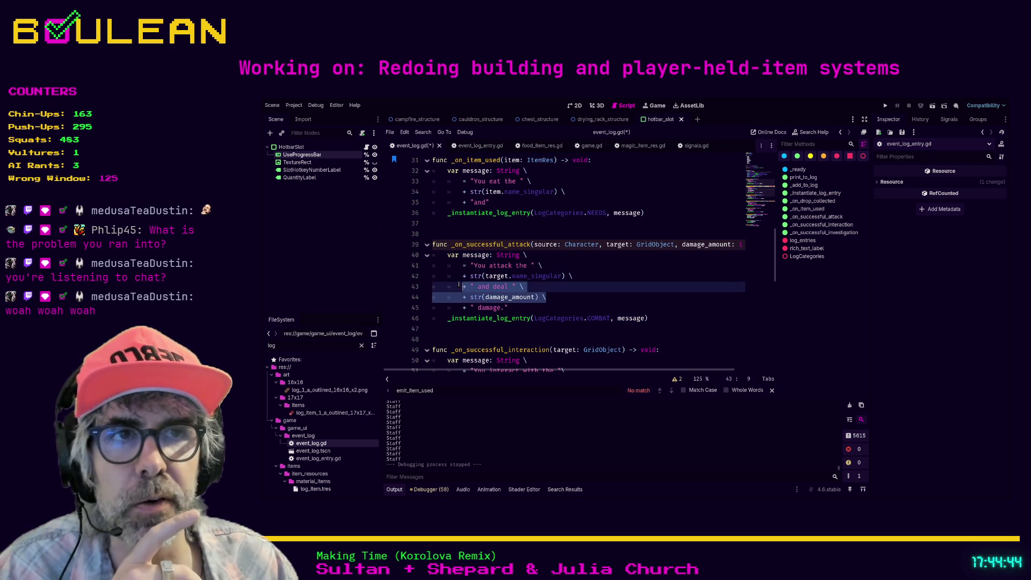
{"action": "left_click", "coordinate": [560, 299]}
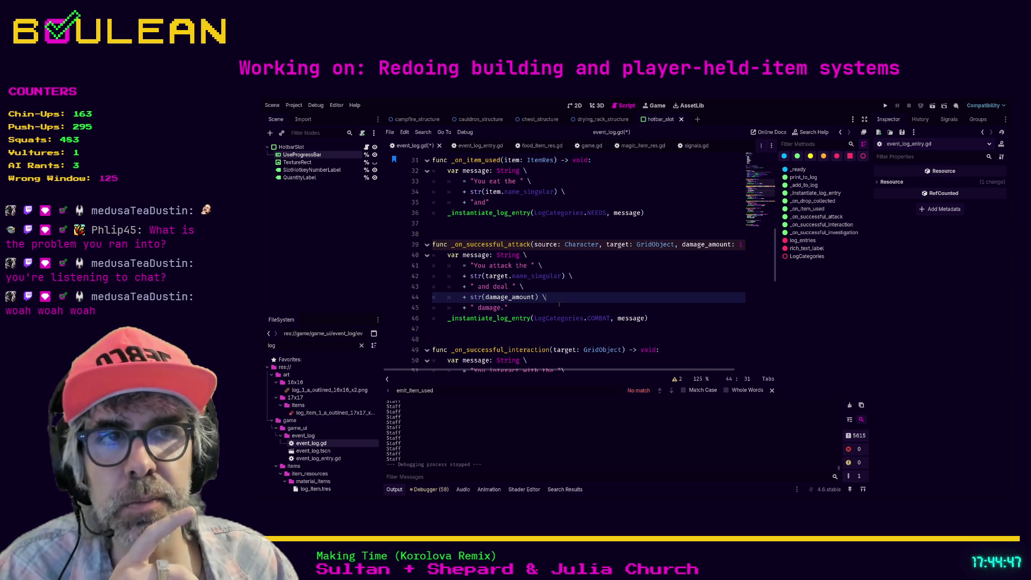
{"action": "left_click_drag", "start_coordinate": [575, 267], "coordinate": [422, 269]}
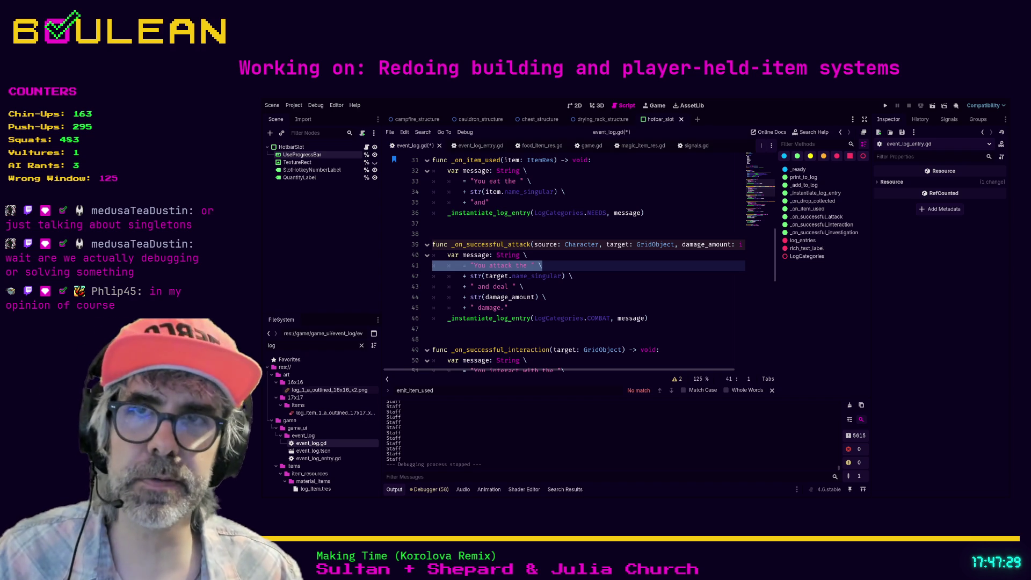
- Save event_log.gd, launch the game, and collect a red mushroom and a berry
{"action": "left_click", "coordinate": [468, 330]}
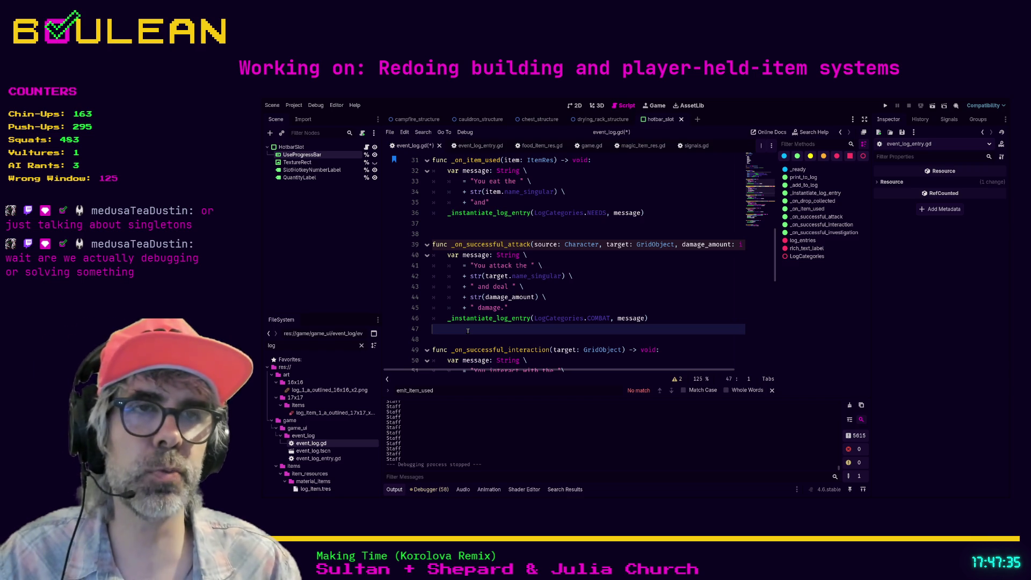
{"action": "key", "text": "F5"}
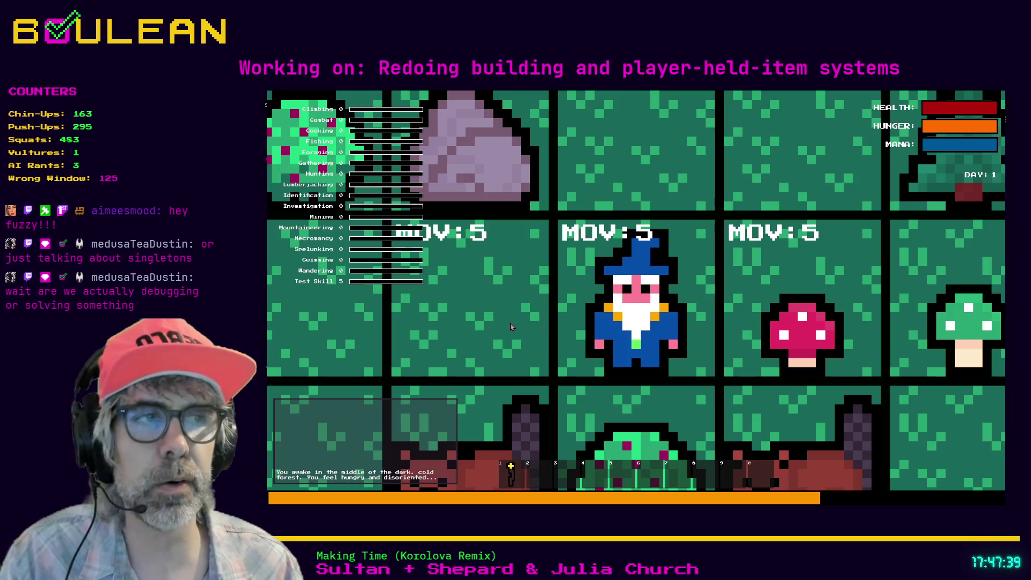
{"action": "key", "text": "e"}
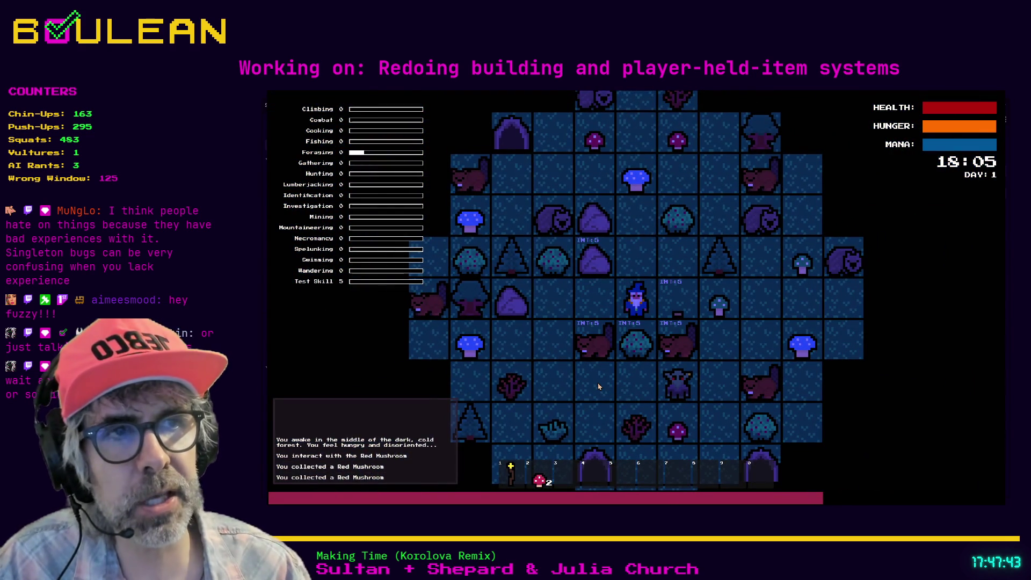
{"action": "key", "text": "e"}
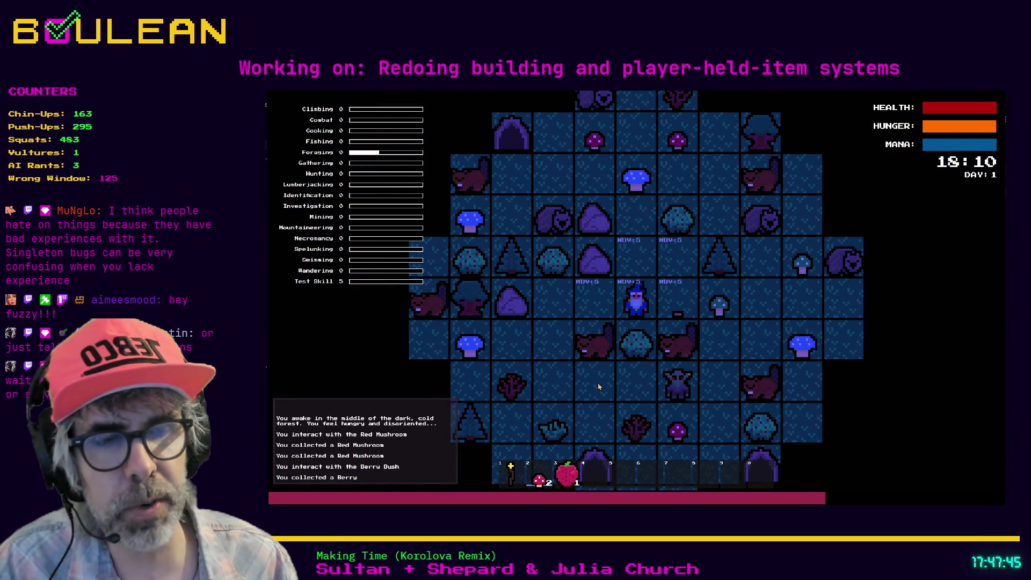
- Eat the red mushroom and berries, gather another berry, and reach the green mushroom
{"action": "key", "text": "2"}
{"action": "key", "text": "2"}
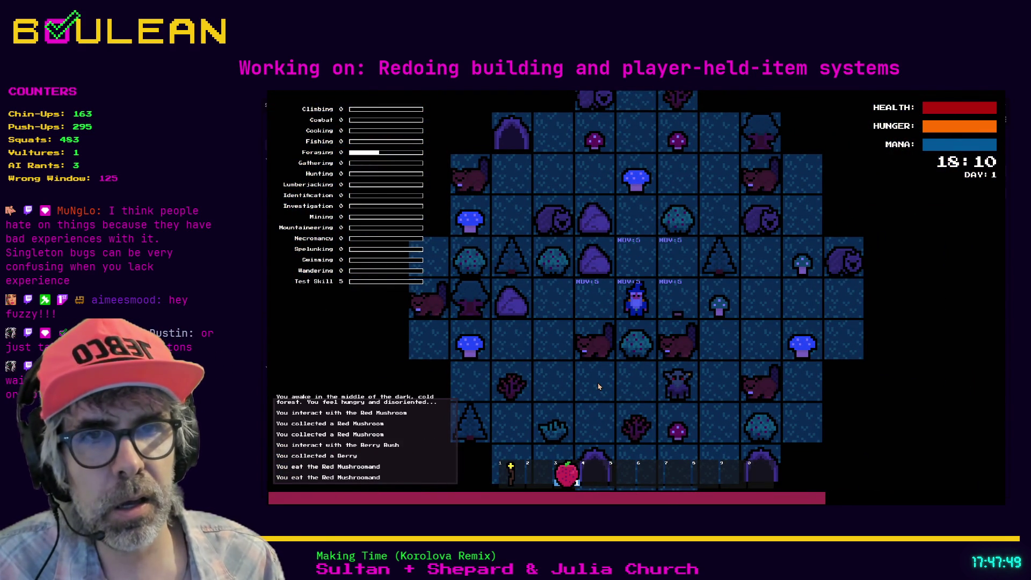
{"action": "key", "text": "3"}
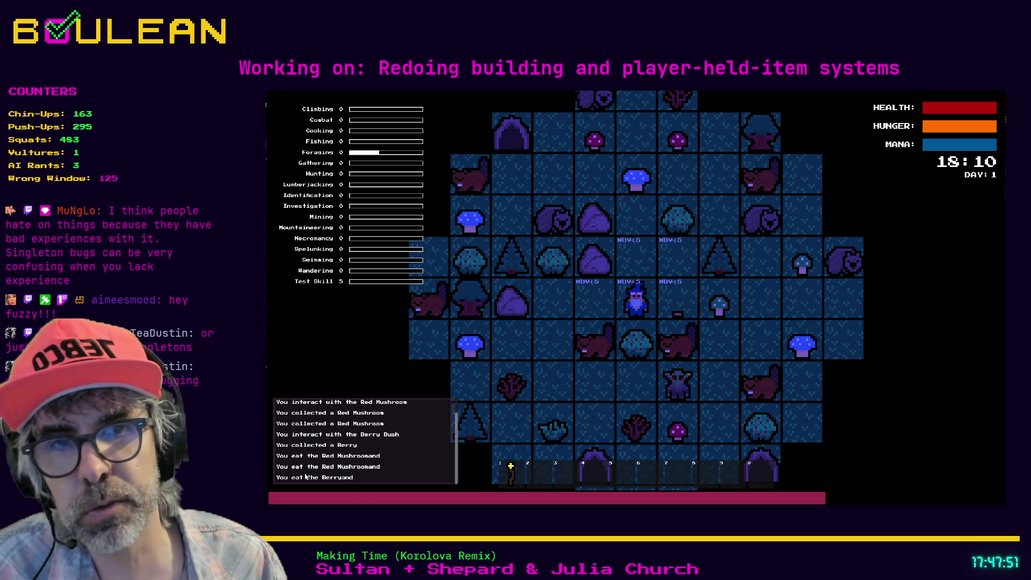
{"action": "key", "text": "e"}
{"action": "key", "text": "s"}
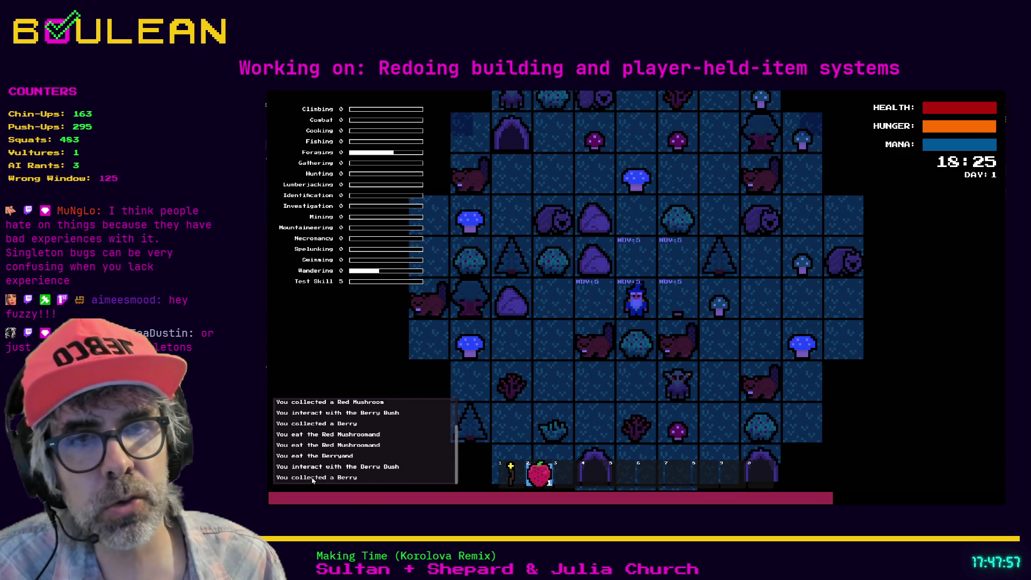
{"action": "key", "text": "2"}
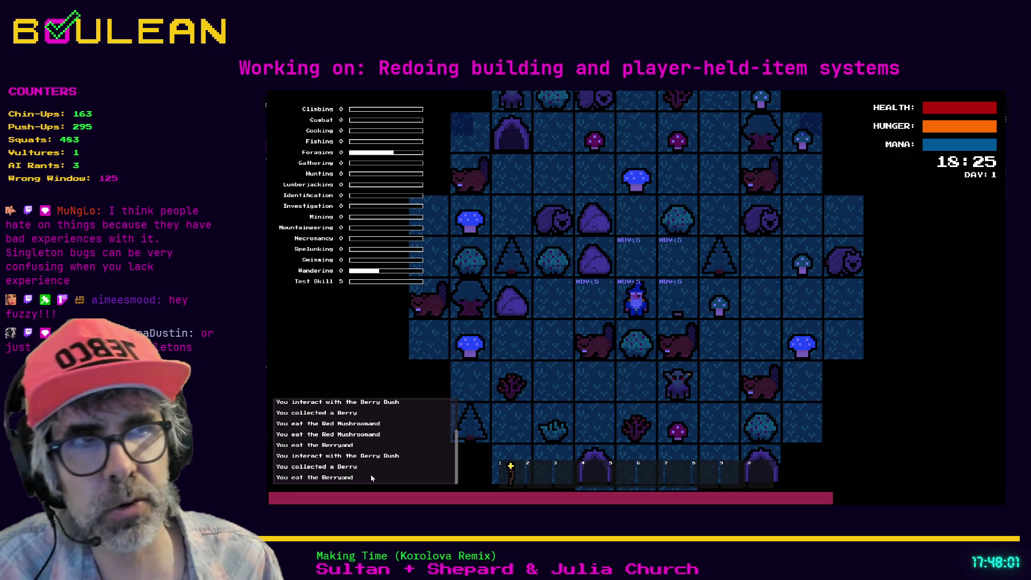
{"action": "key", "text": "d"}
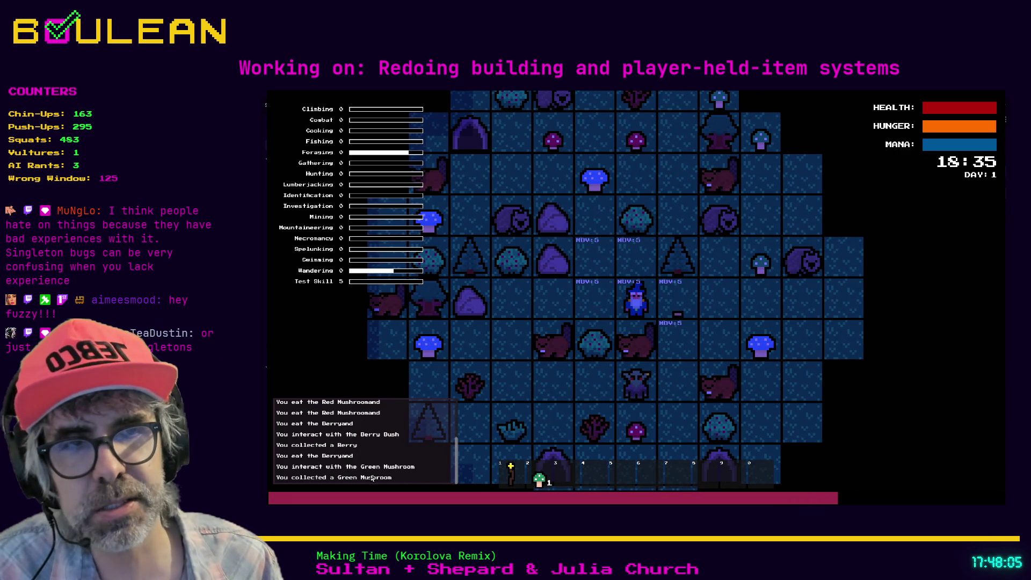
- Eat two green mushrooms so 'You eat the Green Mushroom' is logged twice
{"action": "key", "text": "e"}
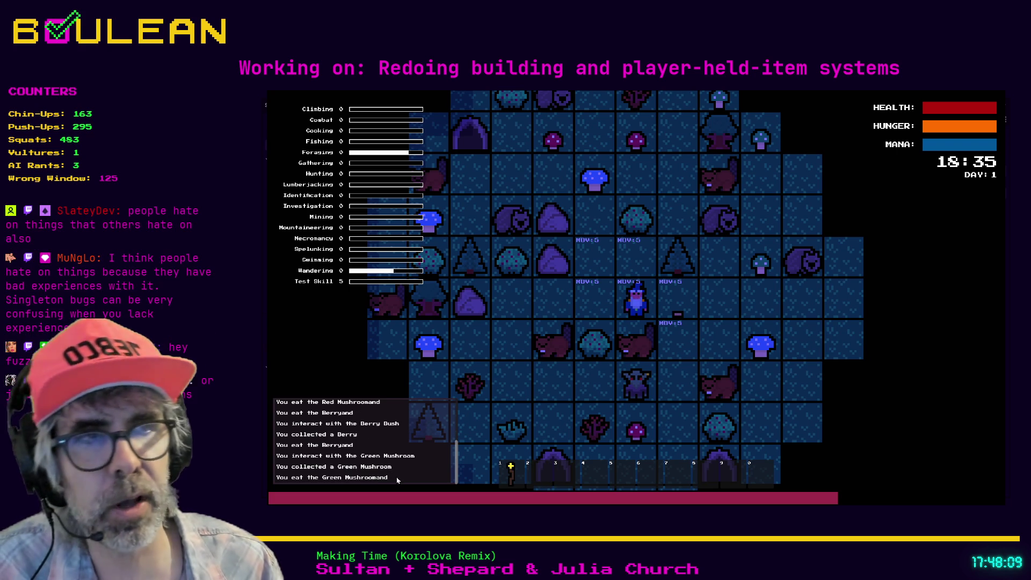
{"action": "key", "text": "d"}
{"action": "key", "text": "d"}
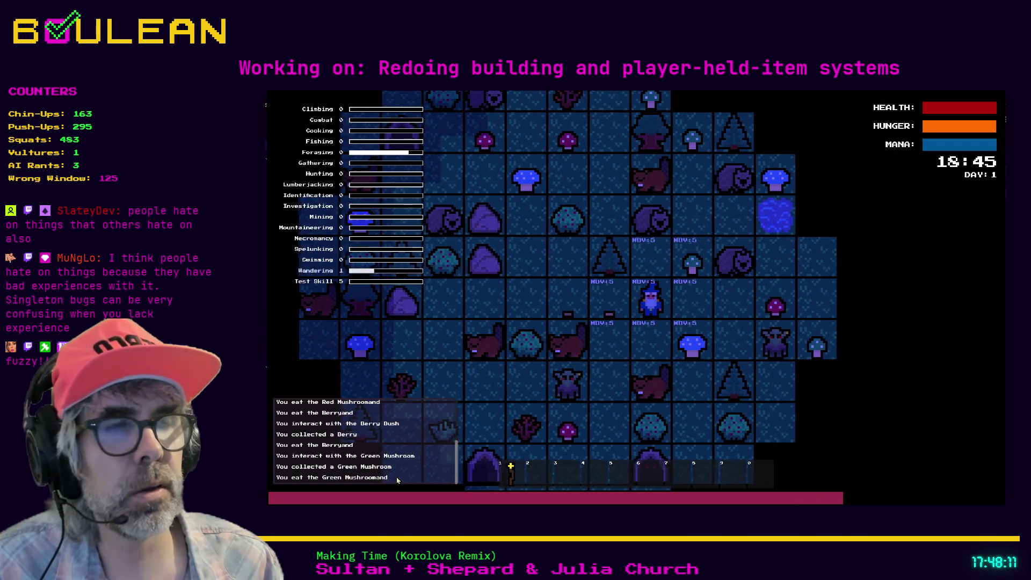
{"action": "key", "text": "d"}
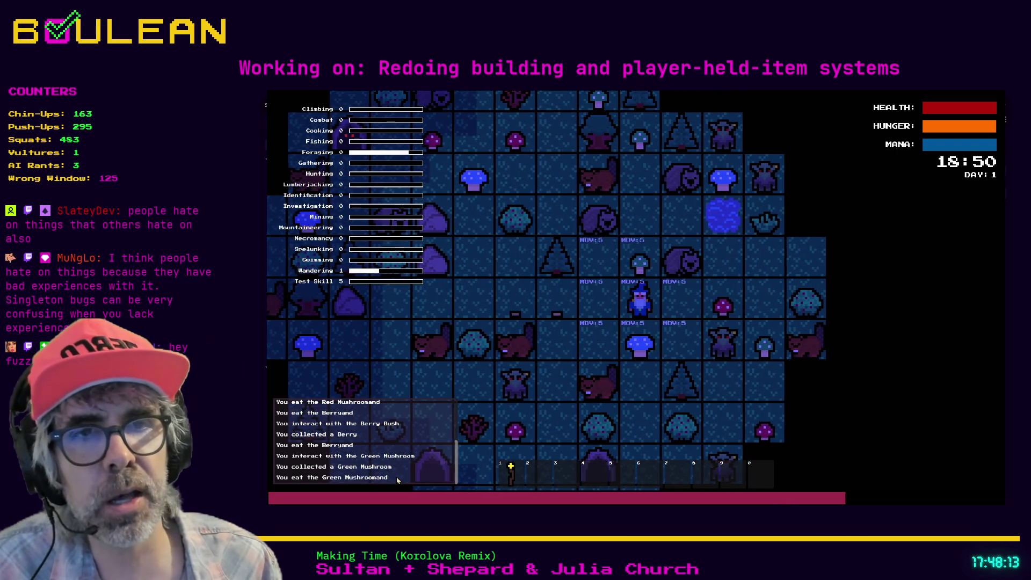
{"action": "key", "text": "w"}
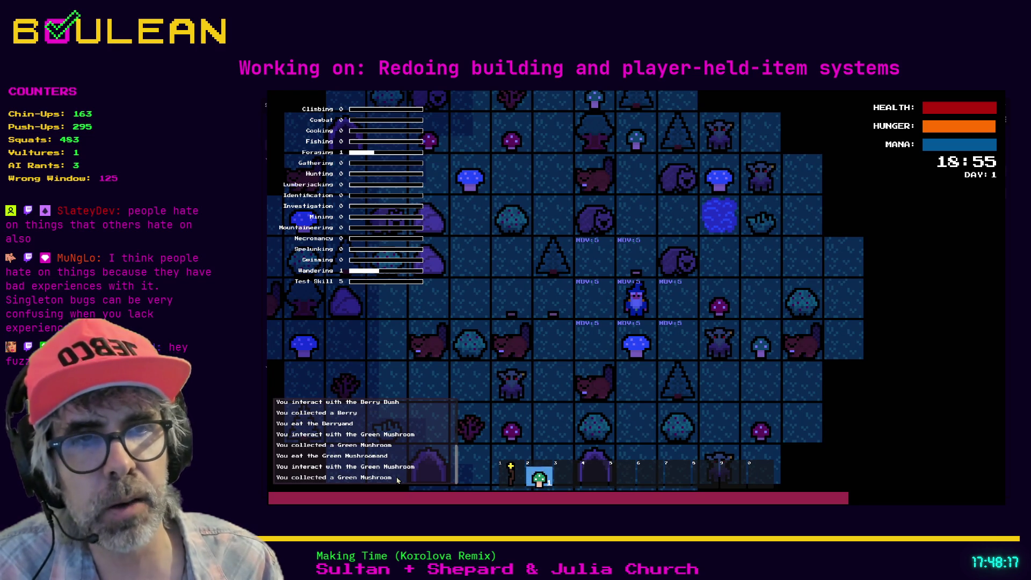
{"action": "key", "text": "e"}
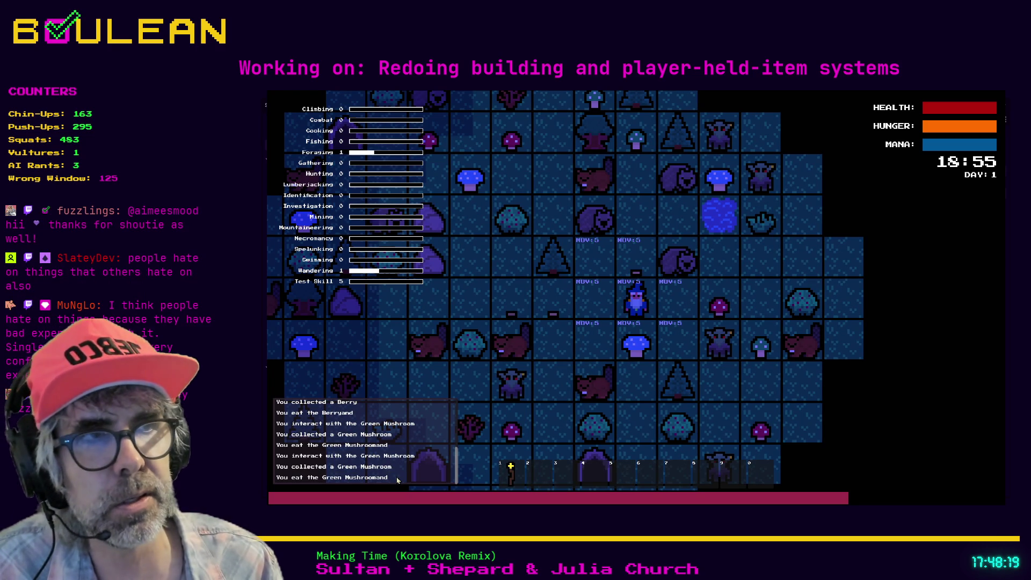
- Walk the wizard up, left and down around the map
{"action": "key", "text": "w"}
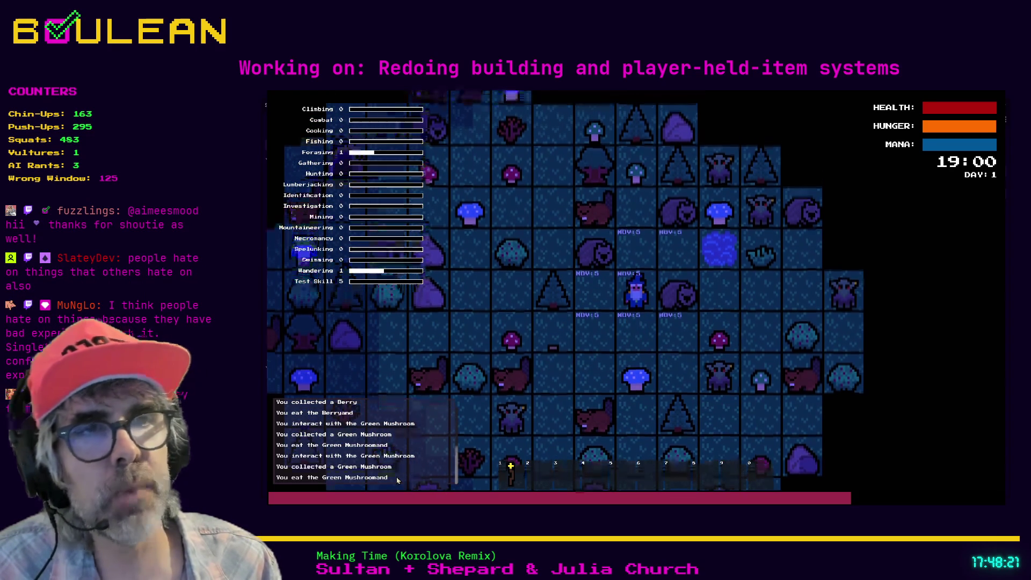
{"action": "key", "text": "a"}
{"action": "key", "text": "s"}
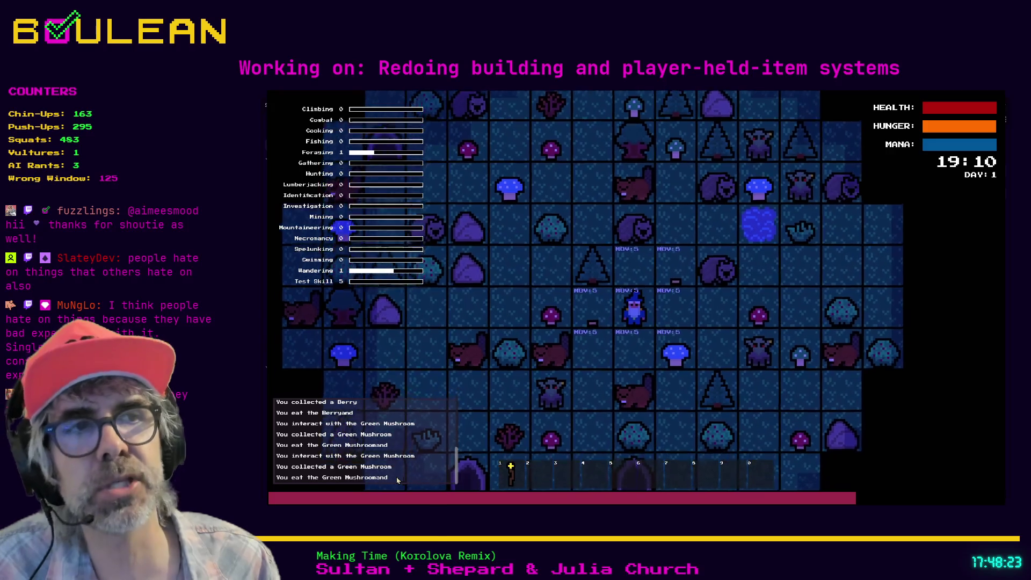
{"action": "key", "text": "a"}
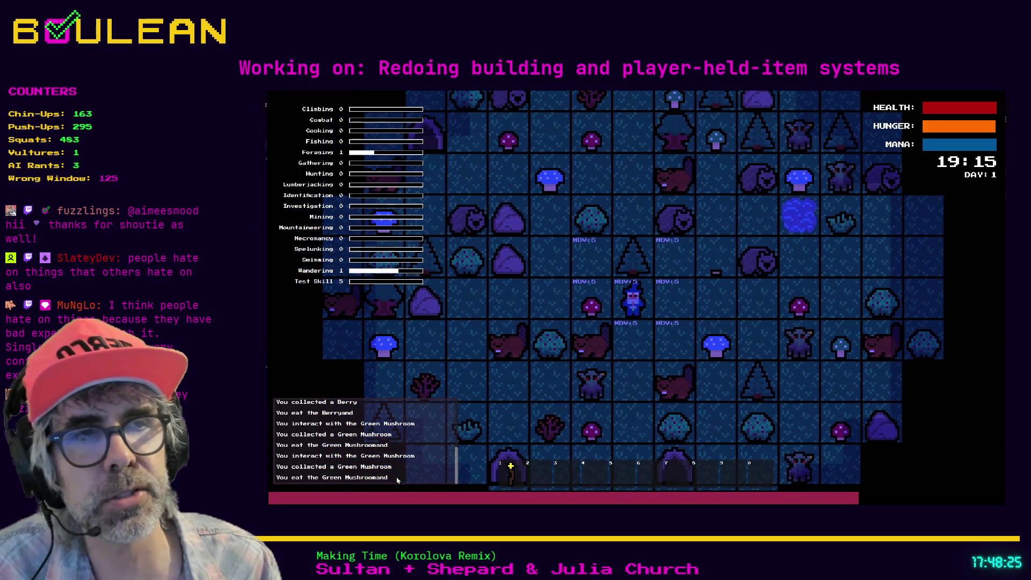
{"action": "key", "text": "s"}
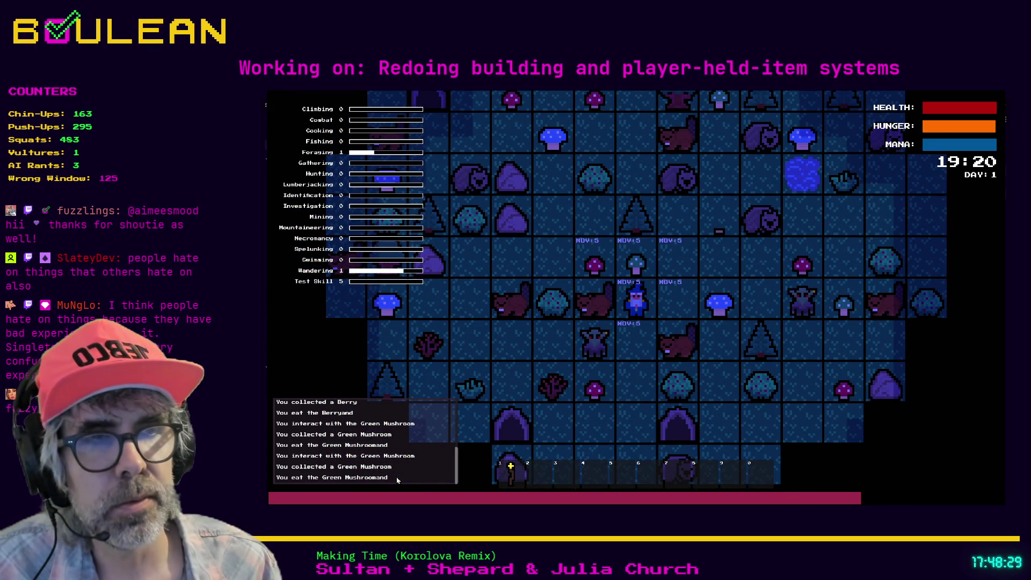
{"action": "key", "text": "s"}
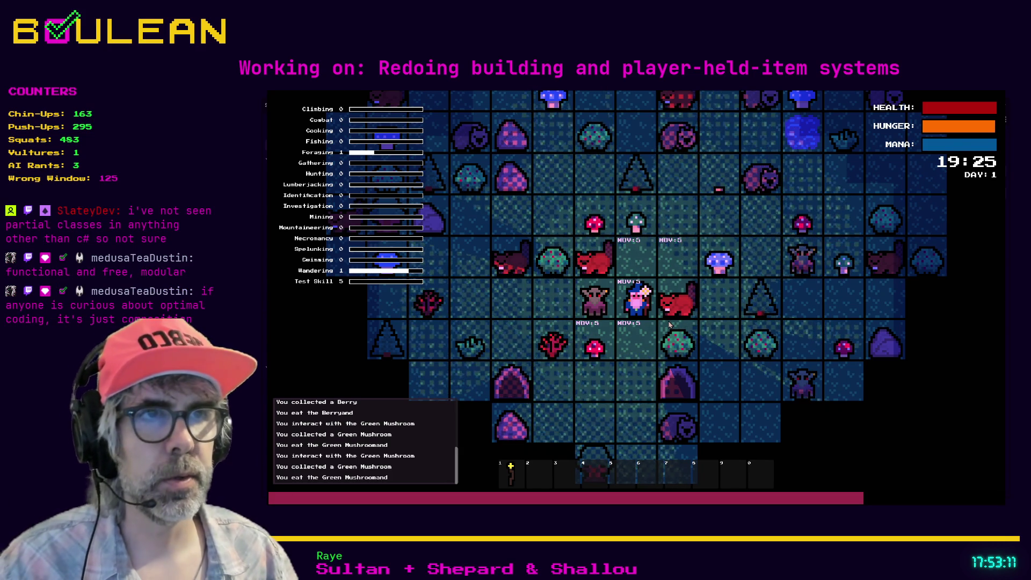
- Chop the tree into a Log, collect it, and craft a Campfire from the Crafting recipes
{"action": "key", "text": "Up"}
{"action": "key", "text": "Up"}
{"action": "key", "text": "Up"}
{"action": "key", "text": "Up"}
{"action": "key", "text": "Up"}
{"action": "key", "text": "Up"}
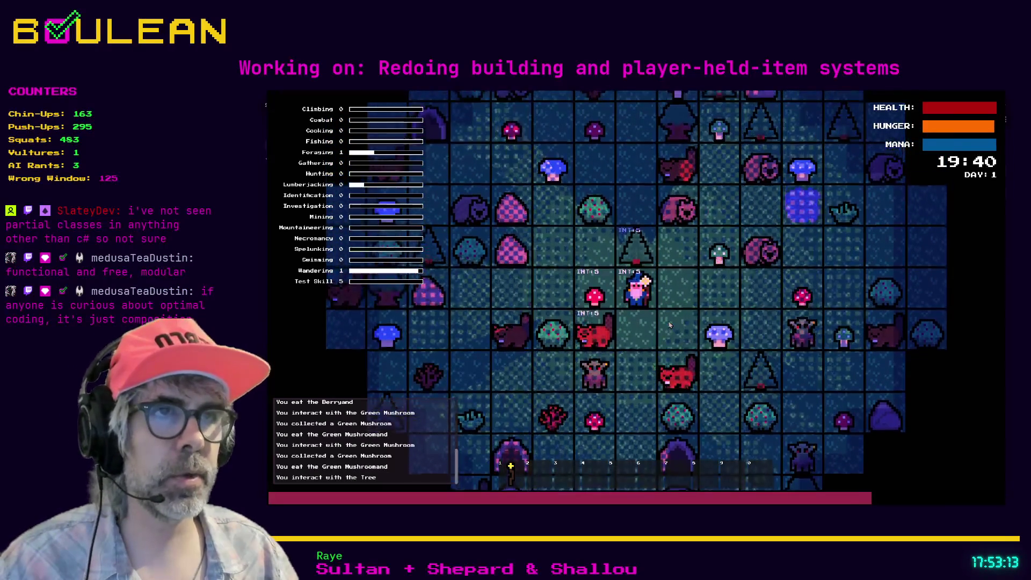
{"action": "key", "text": "Up"}
{"action": "key", "text": "Up"}
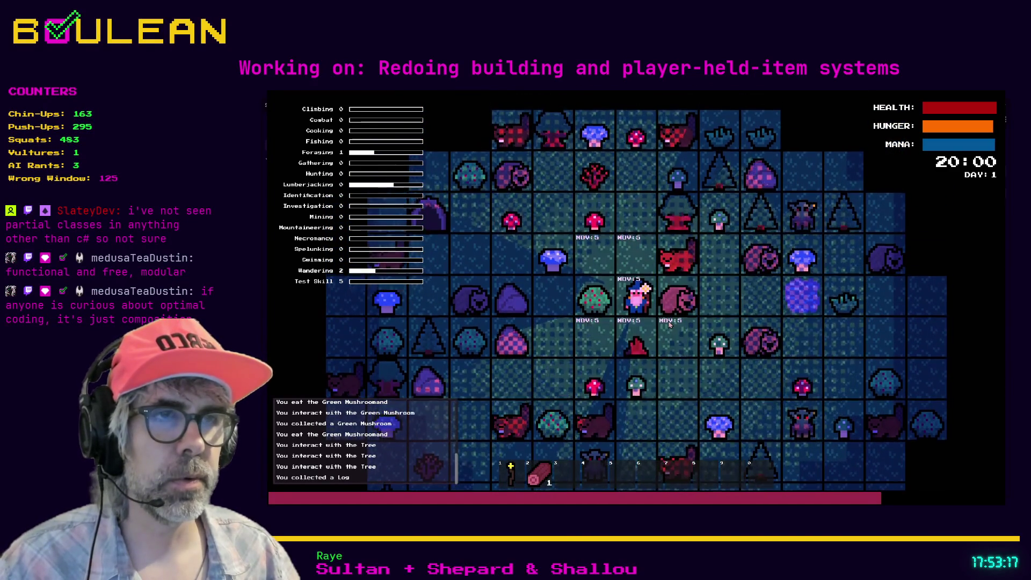
{"action": "key", "text": "Down"}
{"action": "key", "text": "Down"}
{"action": "key", "text": "Down"}
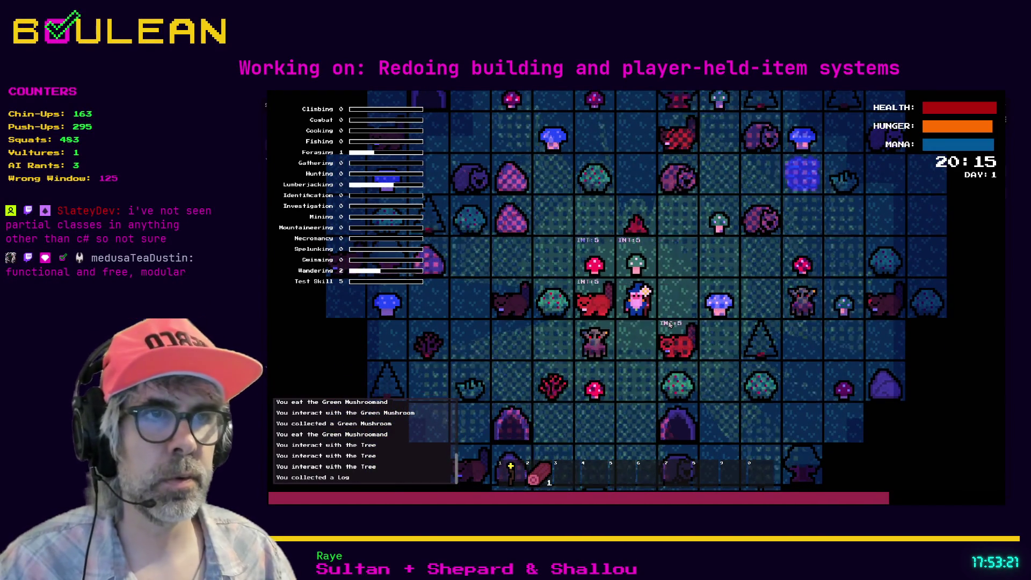
{"action": "key", "text": "c"}
{"action": "left_click", "coordinate": [662, 243]}
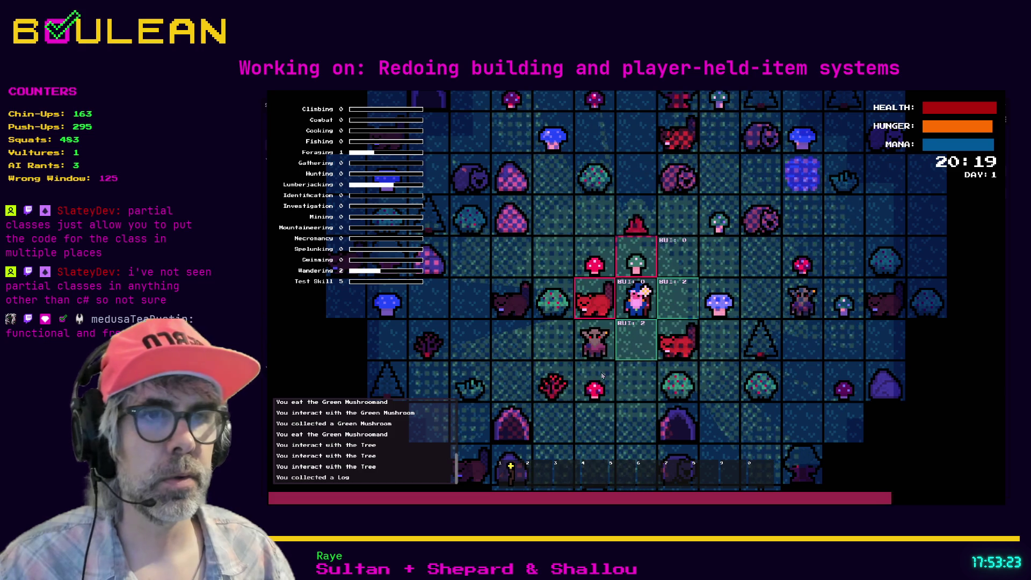
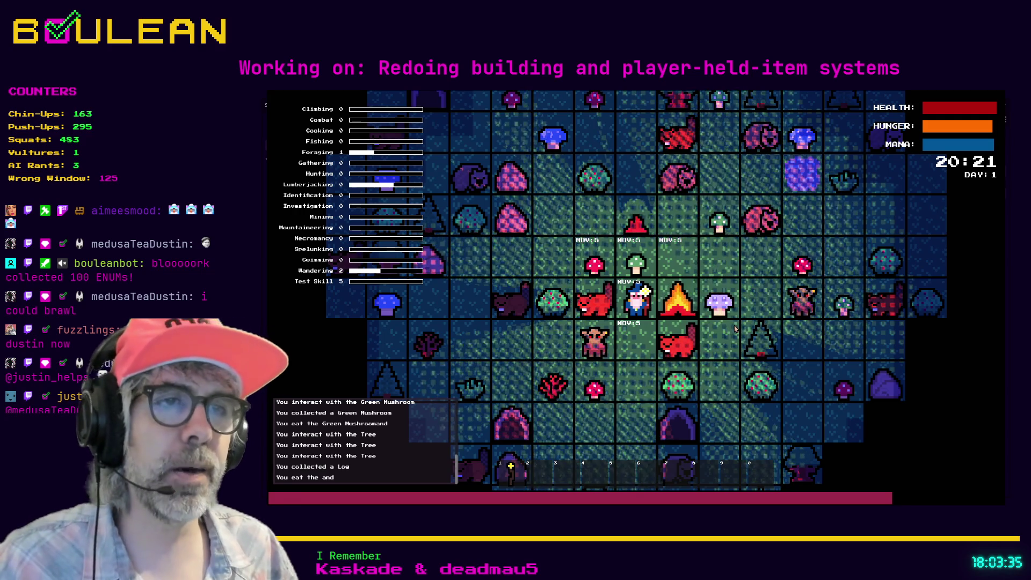
- Walk the wizard down, pick two berries from the Berry Bush, and stop the game
{"action": "key", "text": "s"}
{"action": "key", "text": "s"}
{"action": "key", "text": "d"}
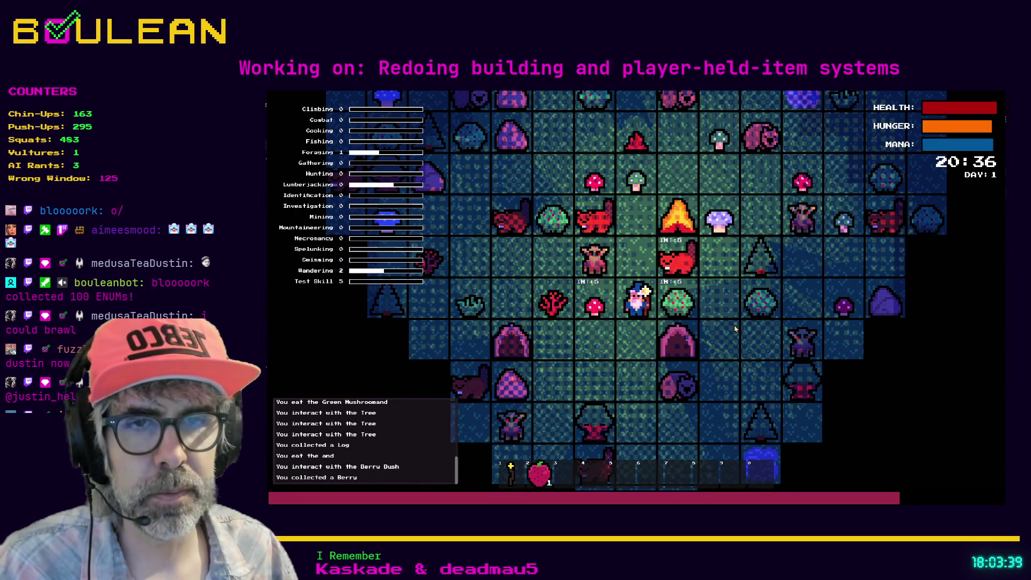
{"action": "key", "text": "d"}
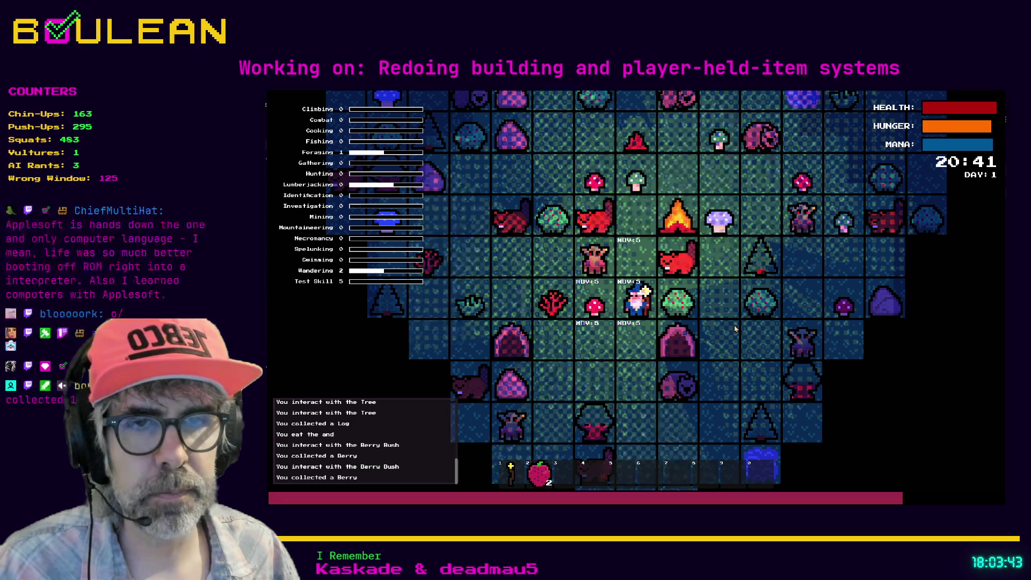
{"action": "key", "text": "F8"}
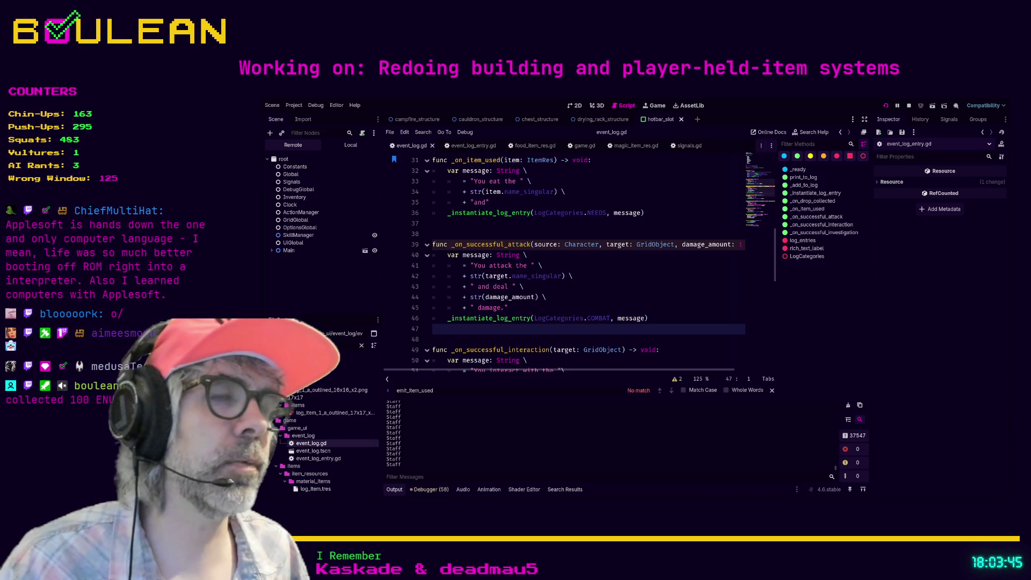
- In the Obsidian daily note, add the task 'Convert the EventCog class to Singleton' after Signals.gd
{"action": "key", "text": "F5"}
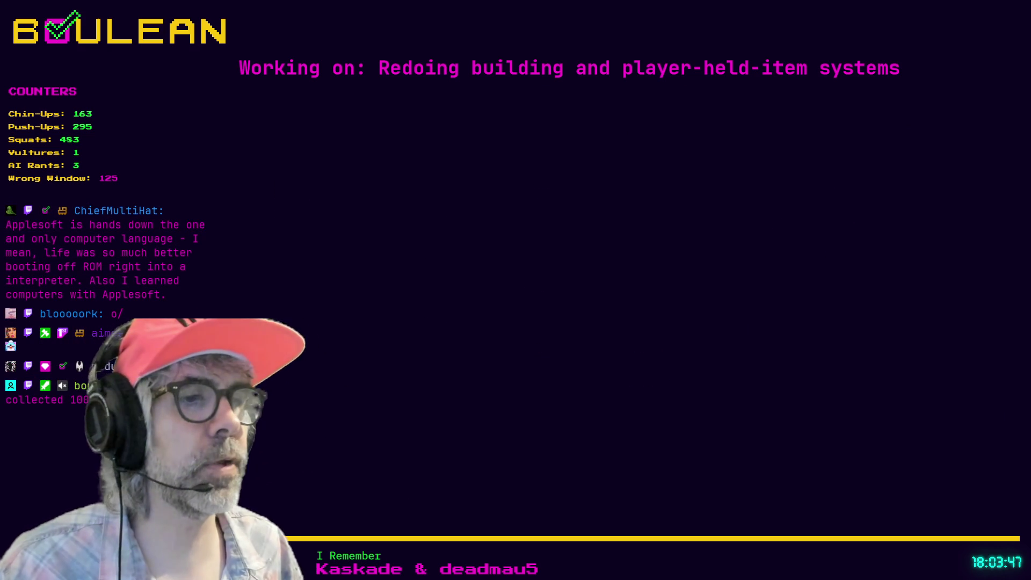
{"action": "key", "text": "alt+Tab"}
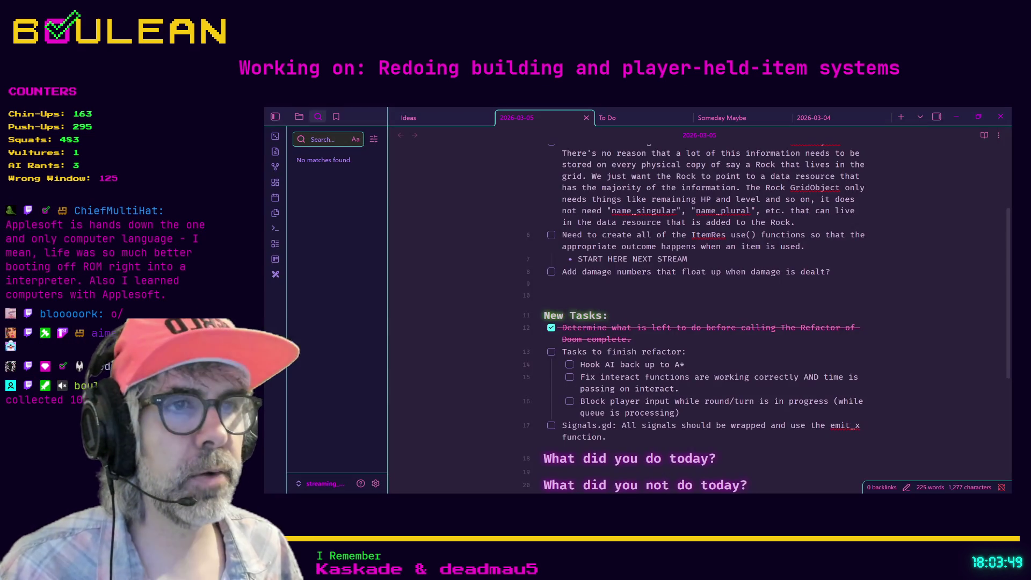
{"action": "left_click", "coordinate": [618, 447]}
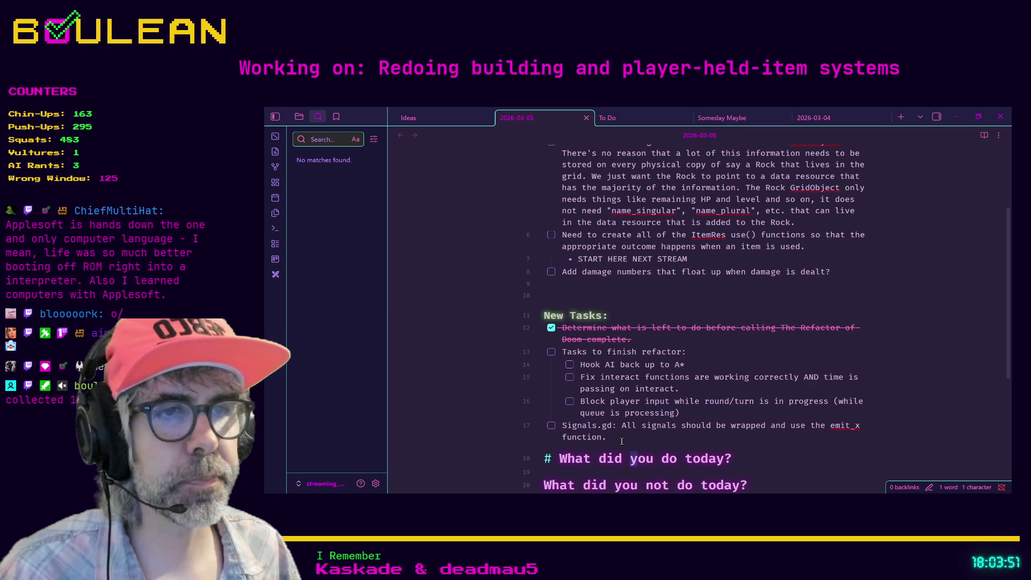
{"action": "key", "text": "Return"}
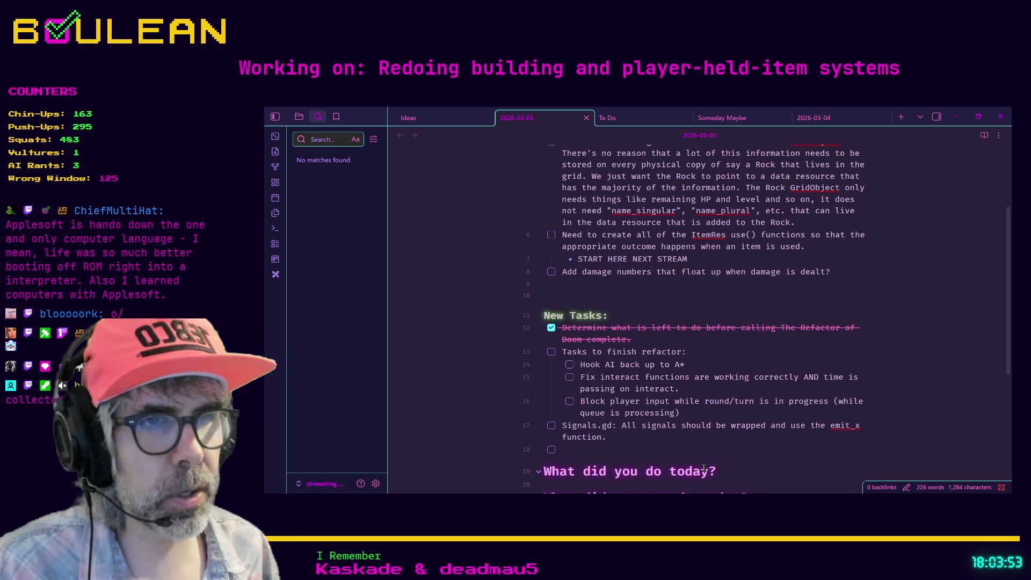
{"action": "type", "text": "Convert the e"}
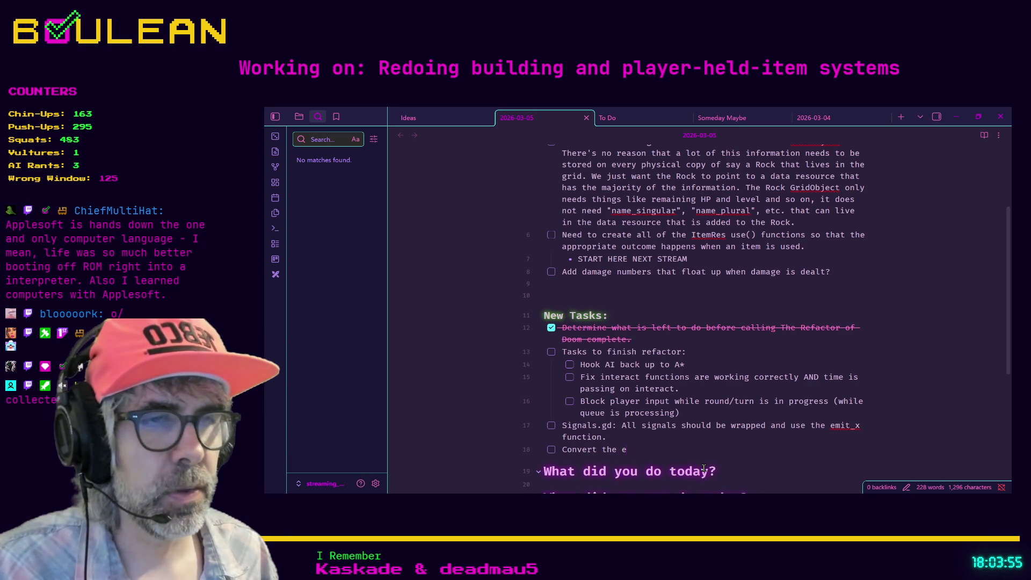
{"action": "key", "text": "BackSpace"}
{"action": "type", "text": "Even"}
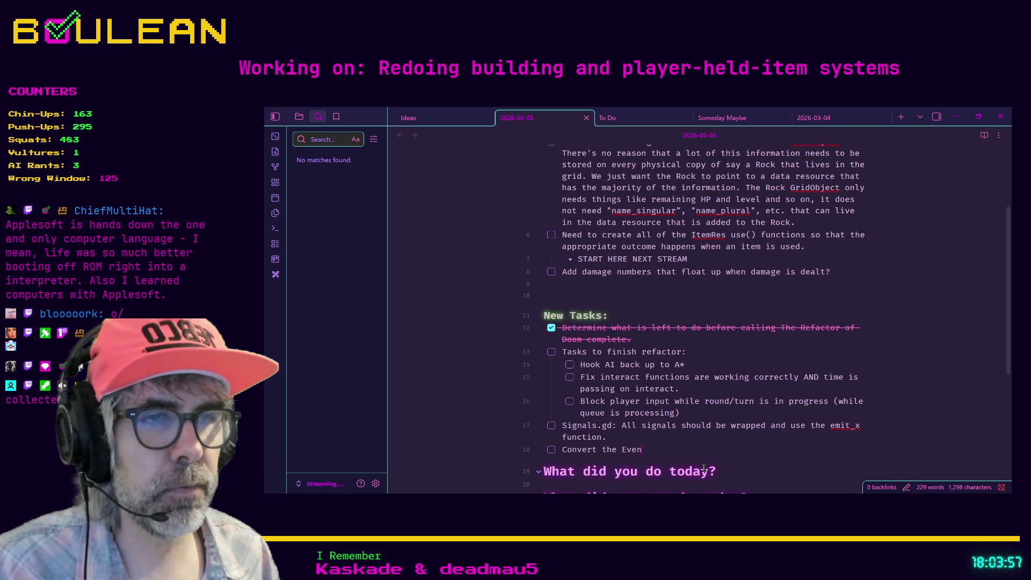
{"action": "type", "text": "tCog class to "}
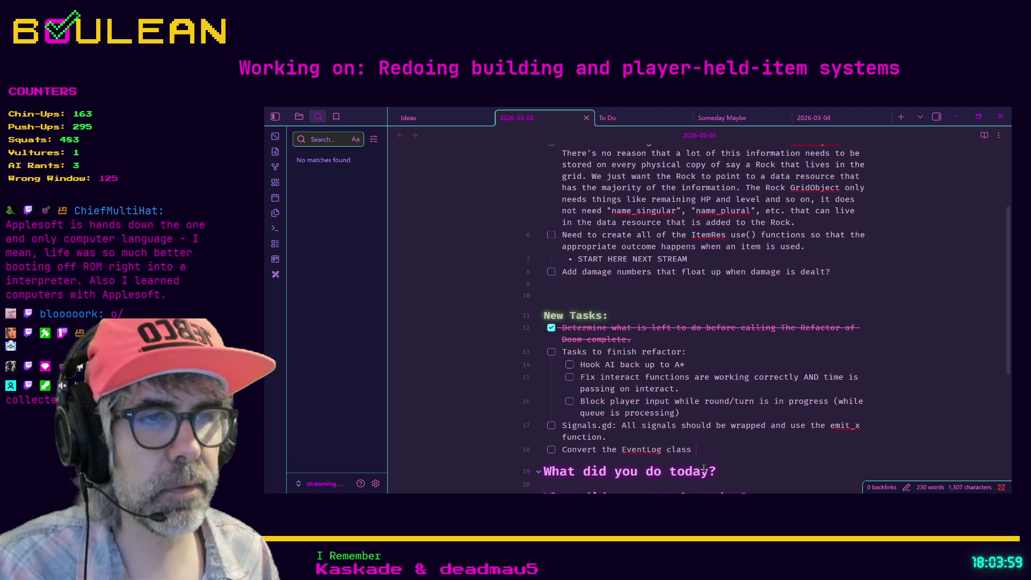
{"action": "type", "text": "Single"}
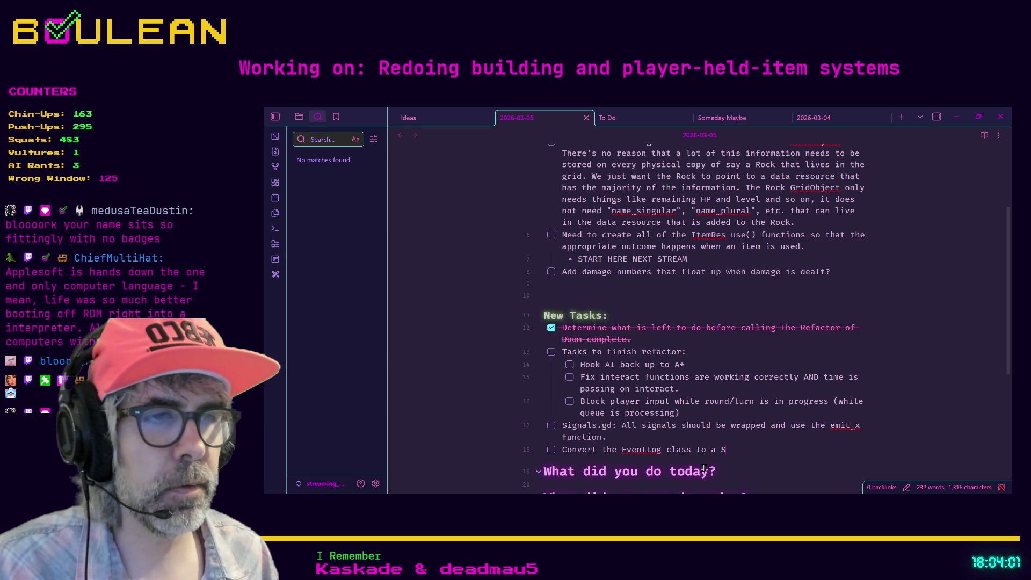
{"action": "type", "text": "ton"}
- Add a task to consider a NeedsManager component for Characters (player/AI, etc.)
{"action": "key", "text": "Return"}
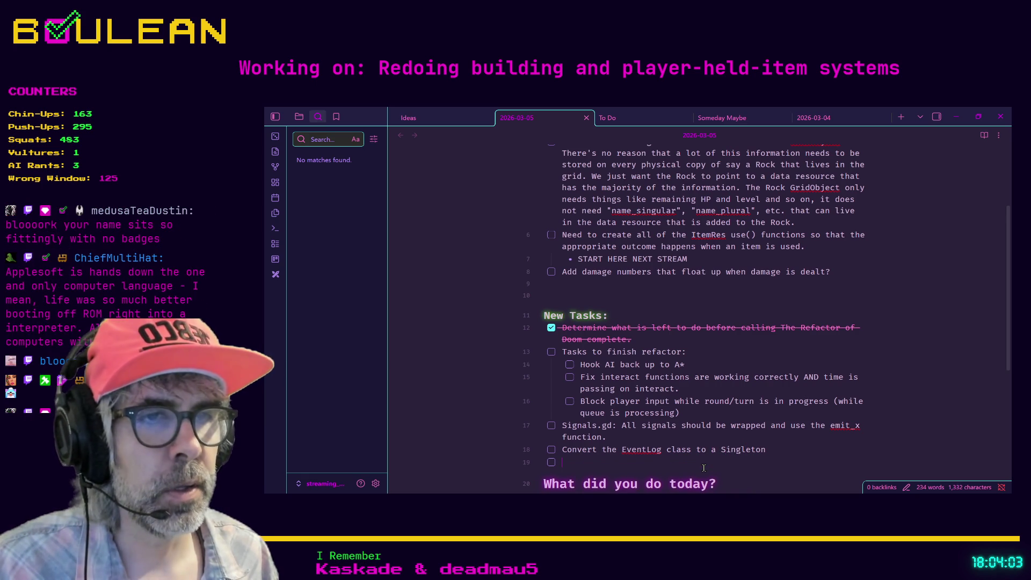
{"action": "type", "text": "Consider create a "}
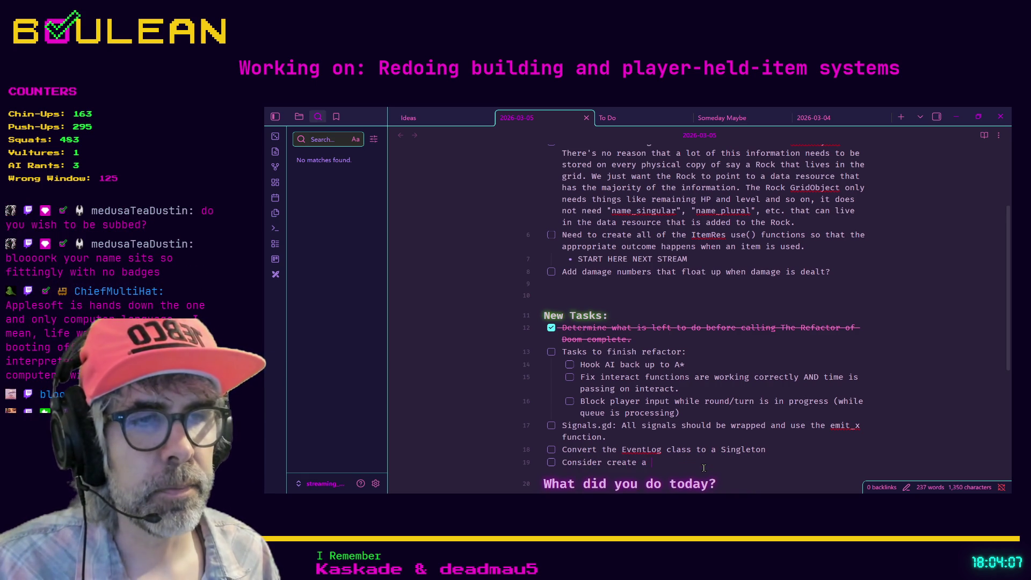
{"action": "type", "text": "NeedsManager c"}
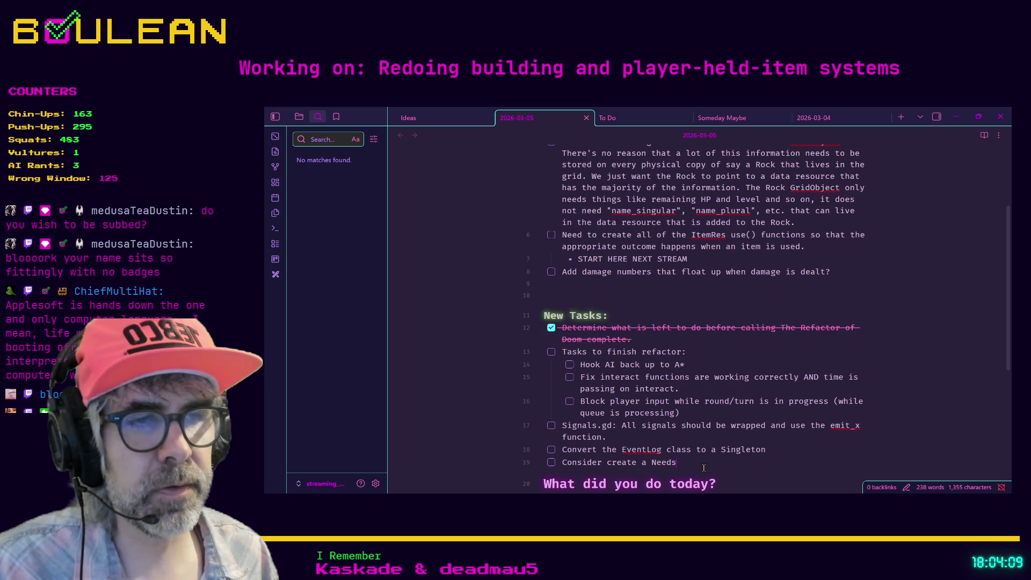
{"action": "type", "text": "omponent that can"}
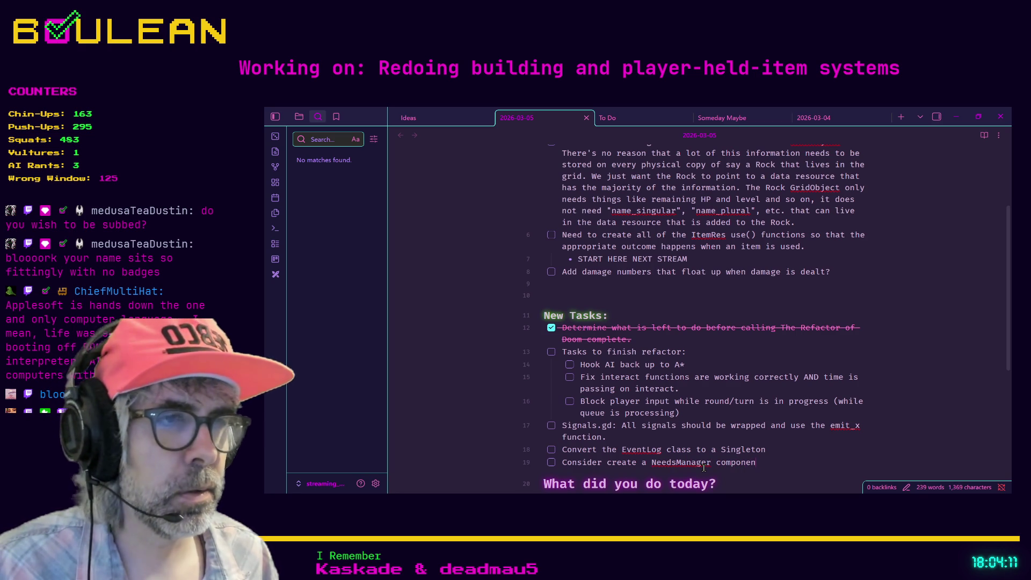
{"action": "type", "text": " be added to "}
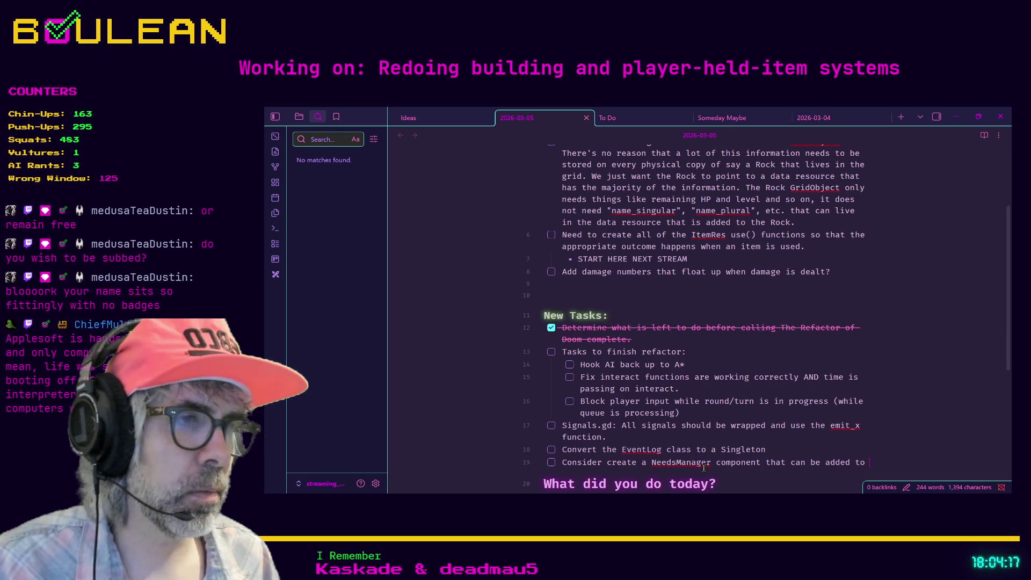
{"action": "type", "text": "Characters"}
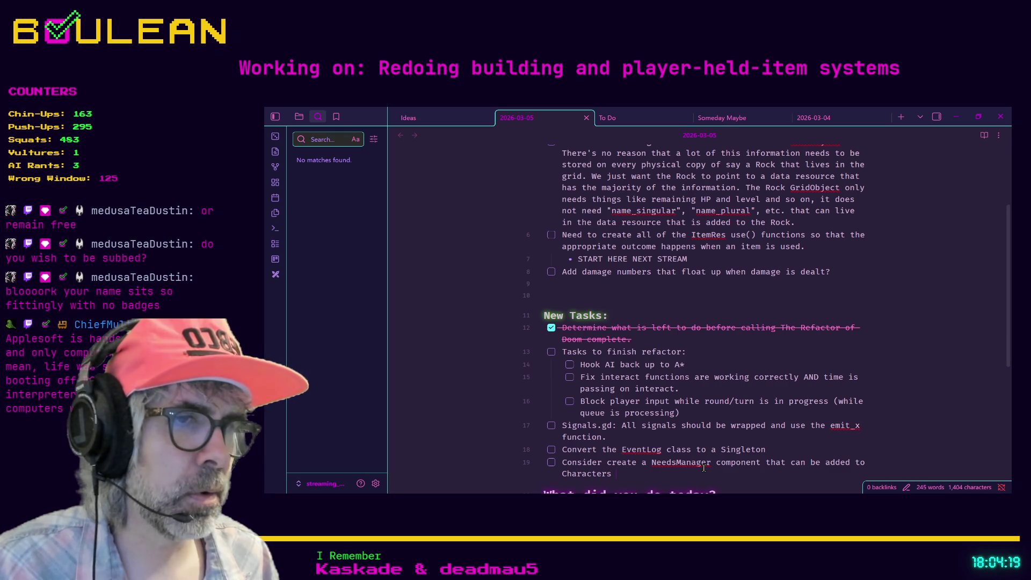
{"action": "type", "text": " (player/AI) "}
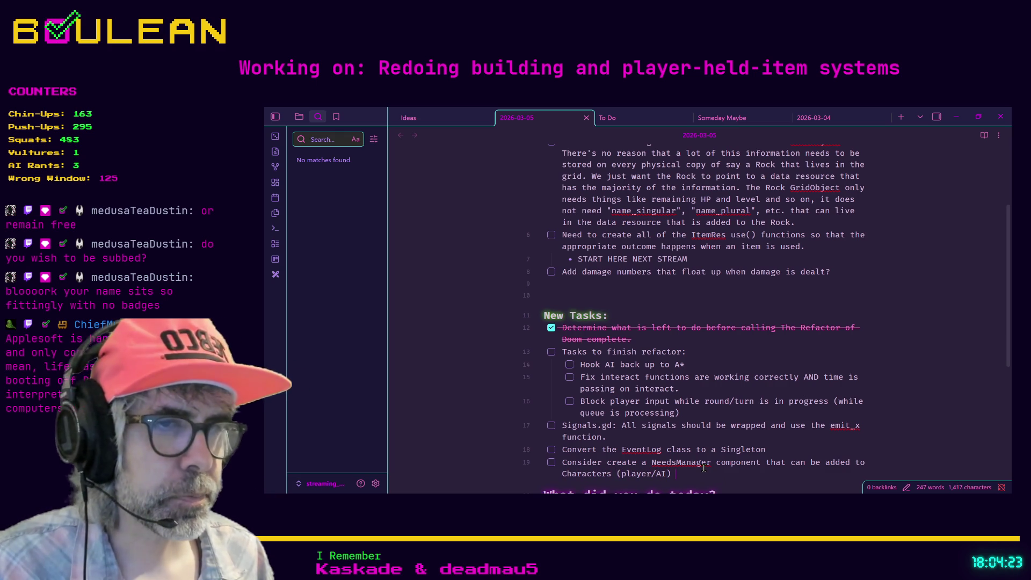
{"action": "type", "text": "and "}
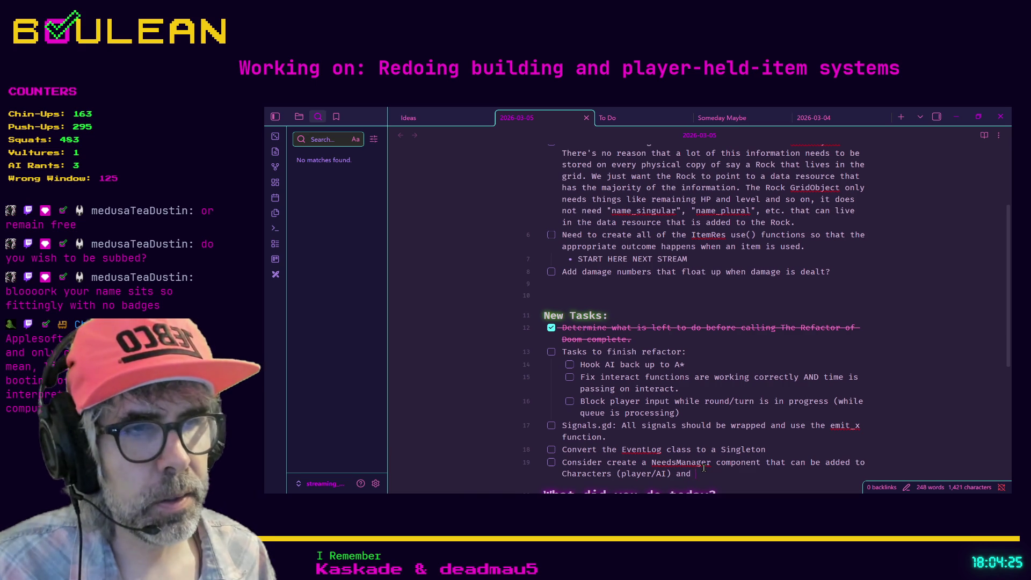
{"action": "type", "text": "will handle "}
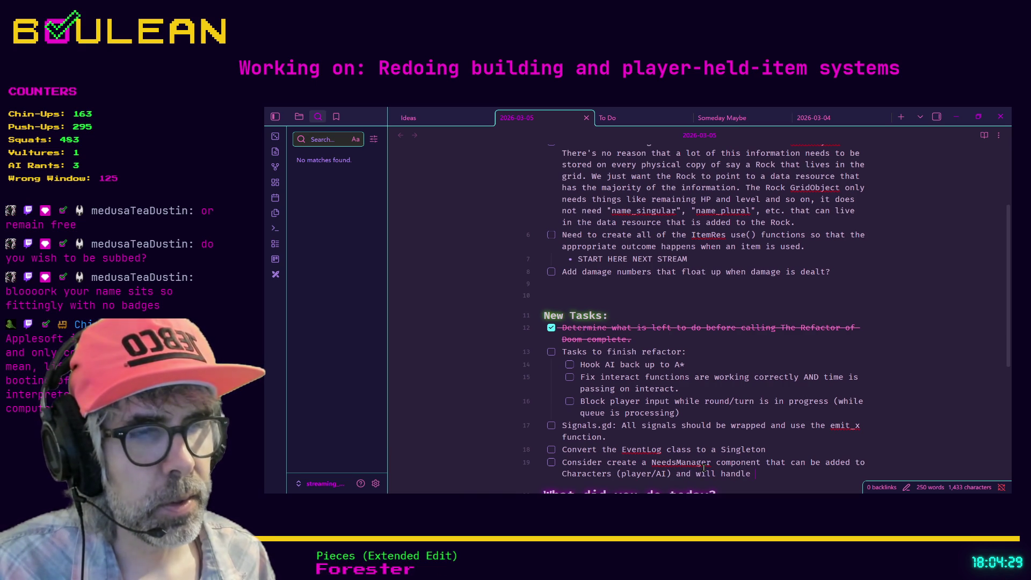
{"action": "type", "text": "inputs "}
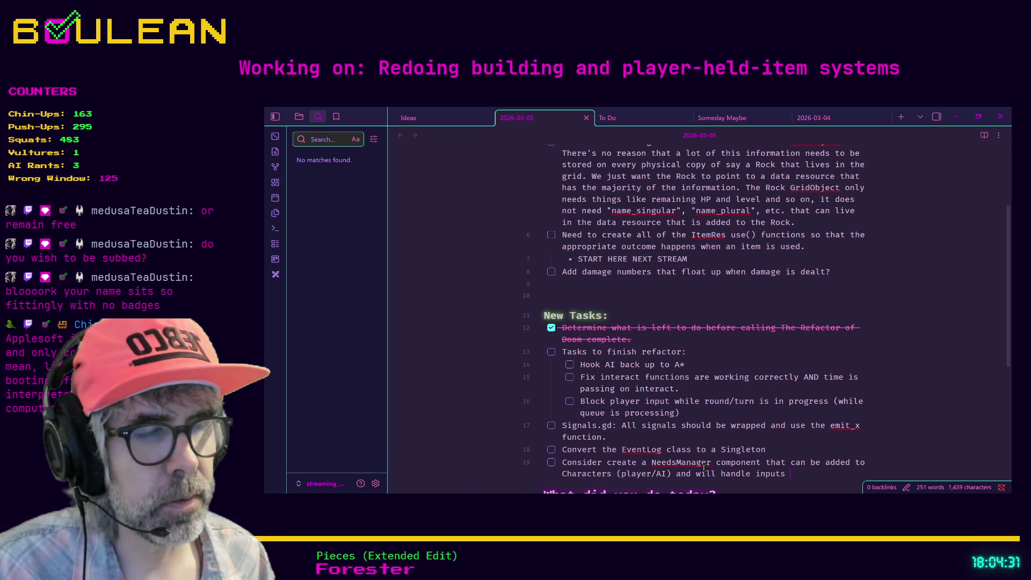
{"action": "type", "text": "and outputs "}
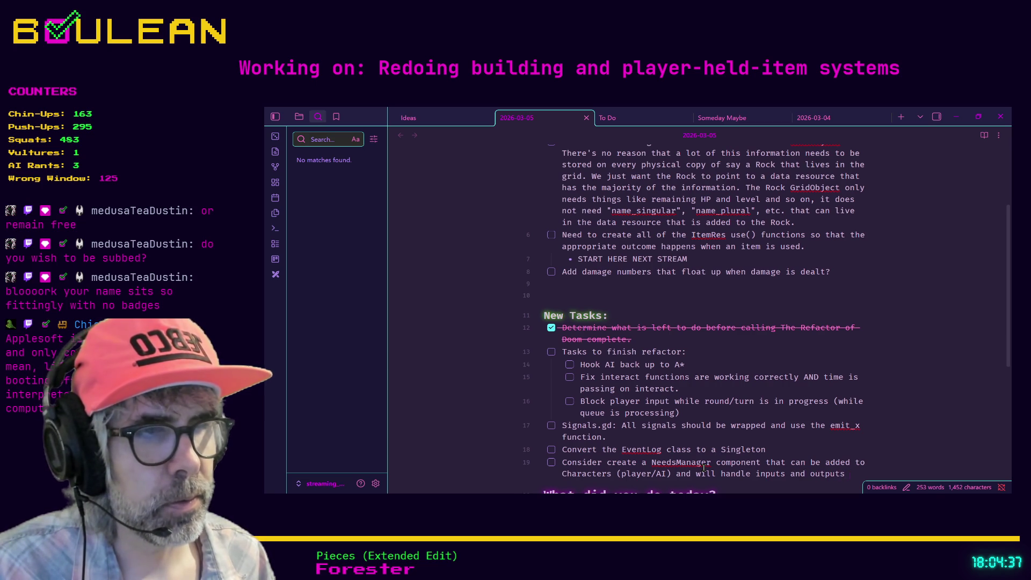
{"action": "type", "text": "(Ber"}
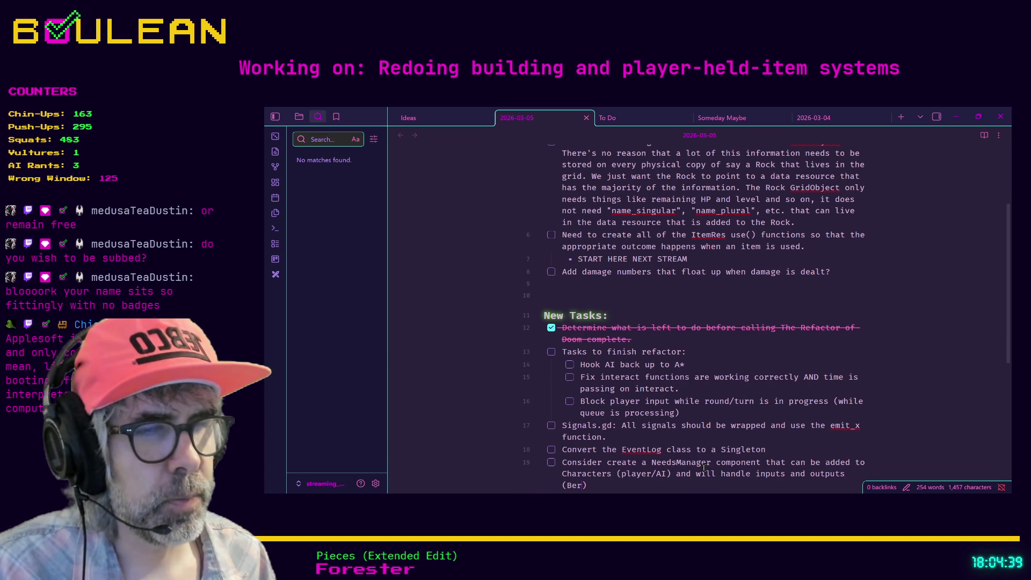
{"action": "type", "text": "ry is eaten"}
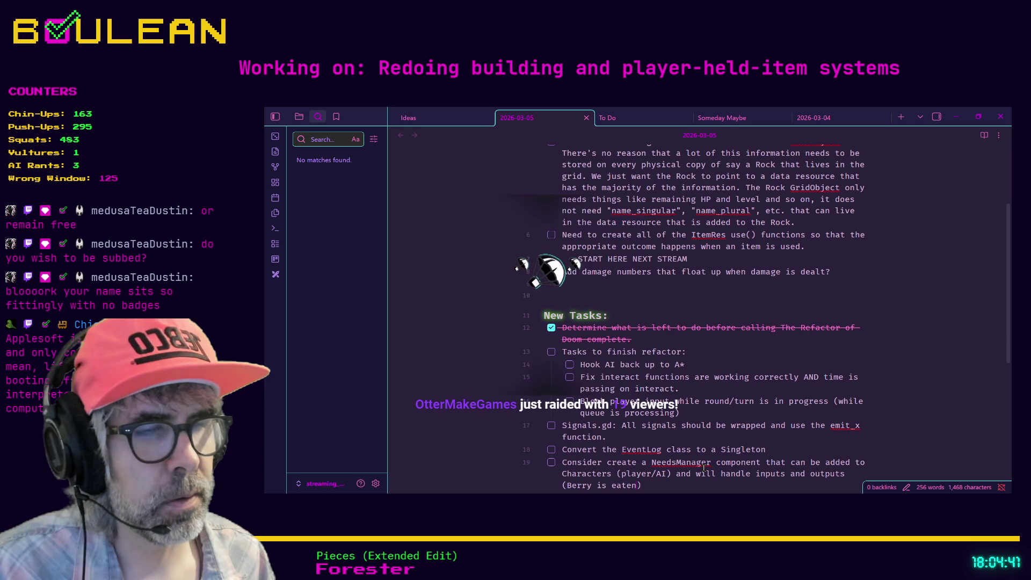
{"action": "type", "text": " / Send "}
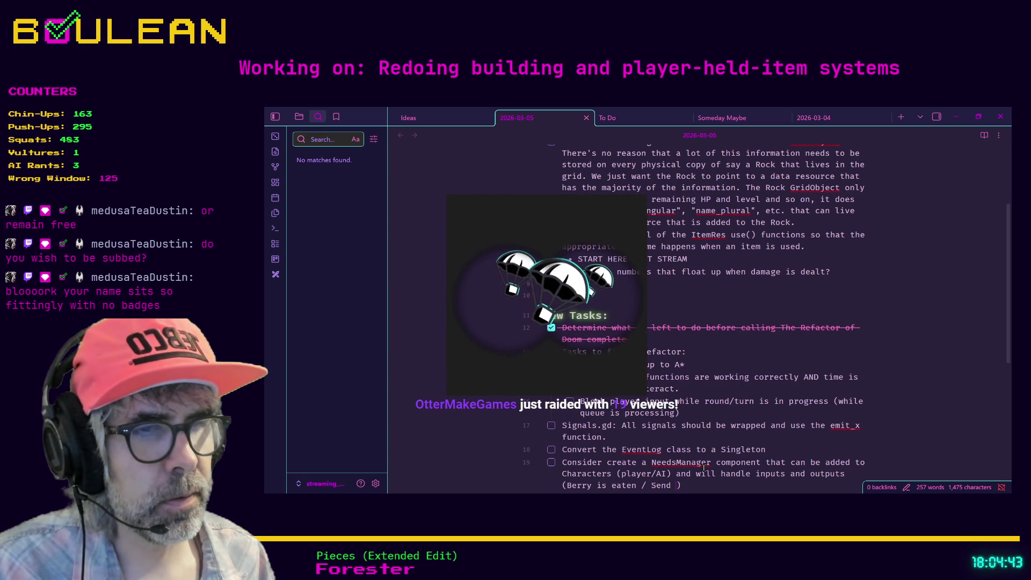
{"action": "type", "text": "info"}
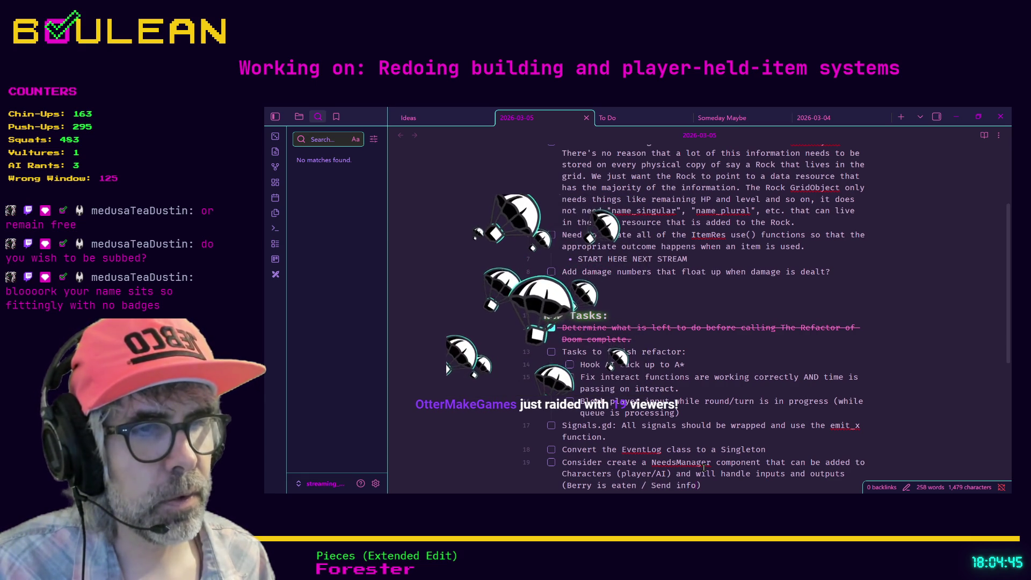
{"action": "type", "text": " to event log"}
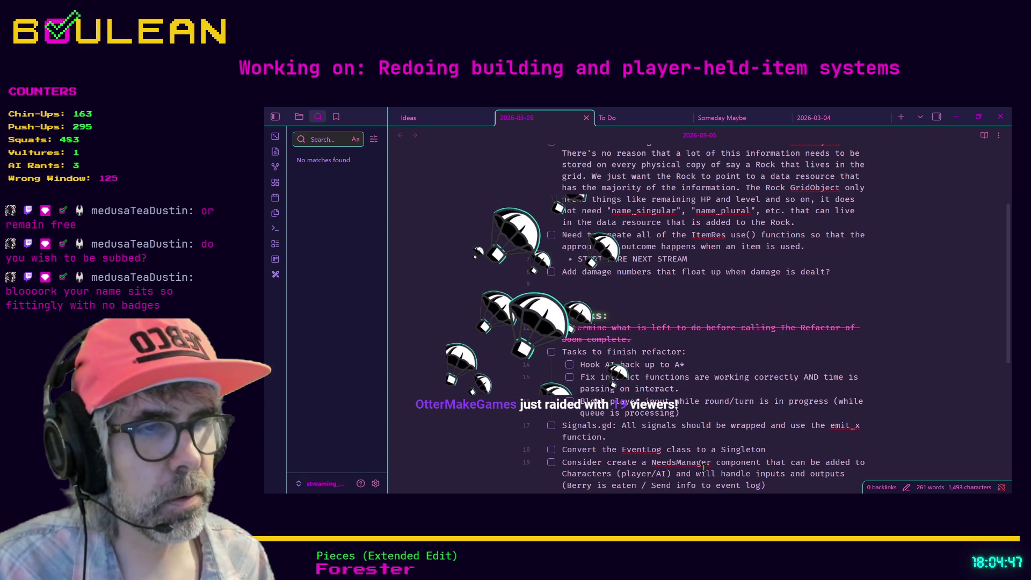
{"action": "type", "text": " /"}
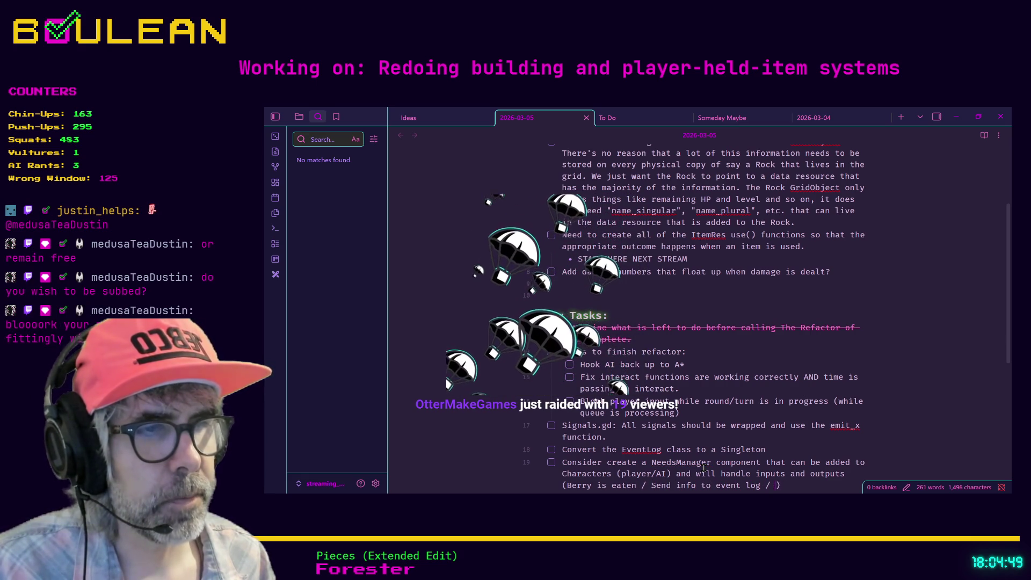
{"action": "key", "text": "BackSpace"}
{"action": "key", "text": "BackSpace"}
{"action": "type", "text": "etc."}
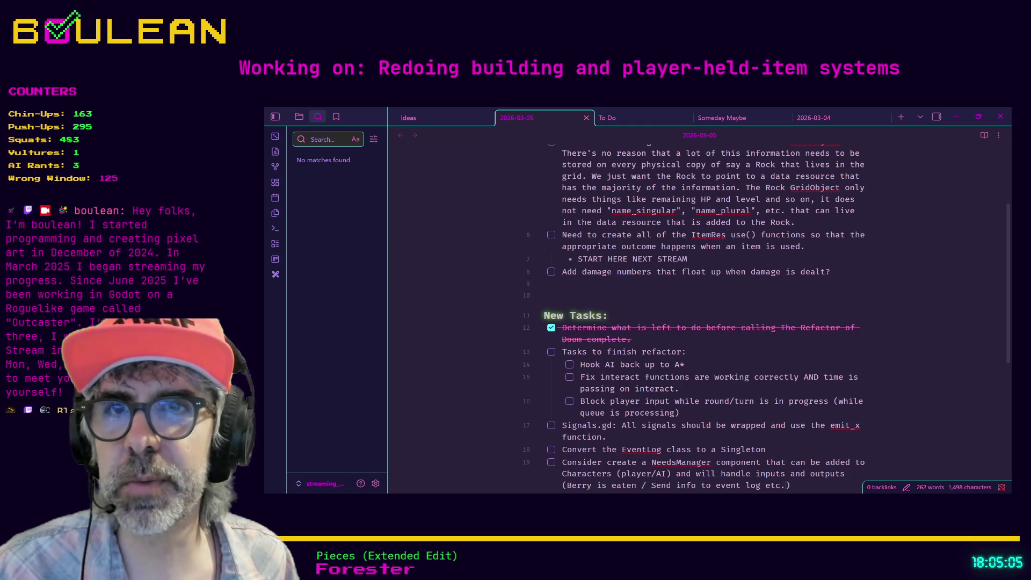
- Minimize Obsidian, run the Godot project with F5, and zoom the game map out
{"action": "left_click", "coordinate": [956, 116]}
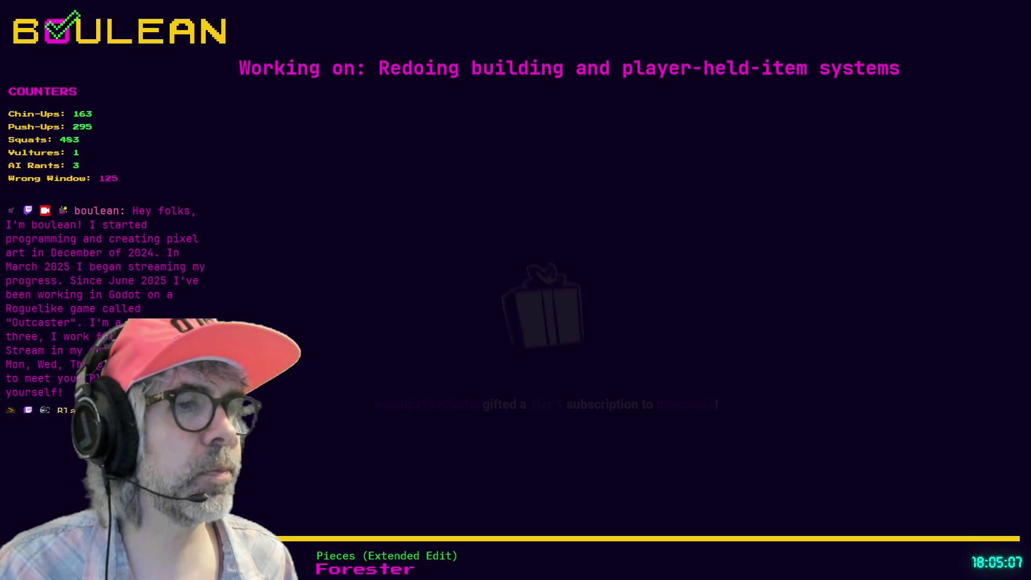
{"action": "key", "text": "alt+Tab"}
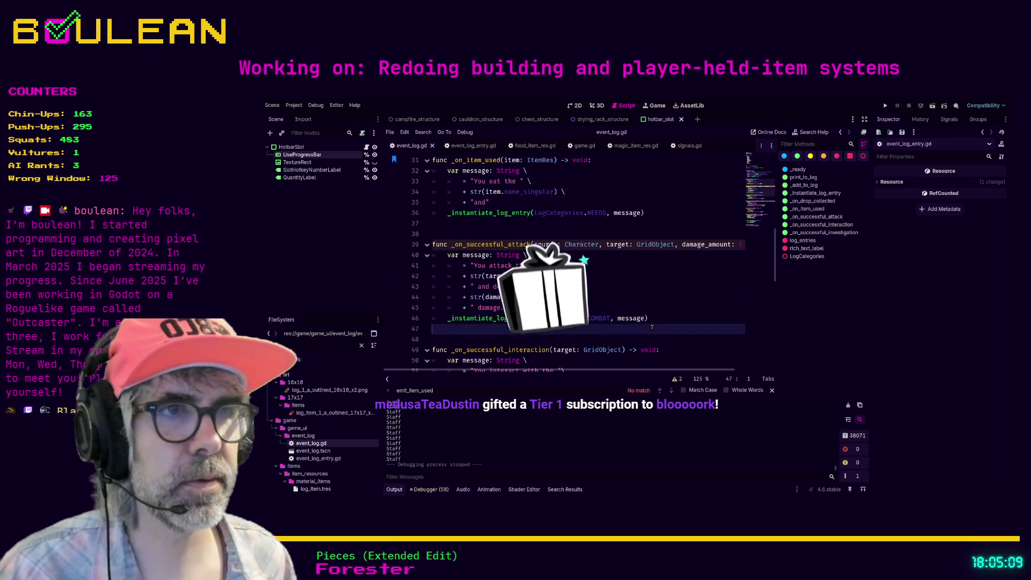
{"action": "key", "text": "F5"}
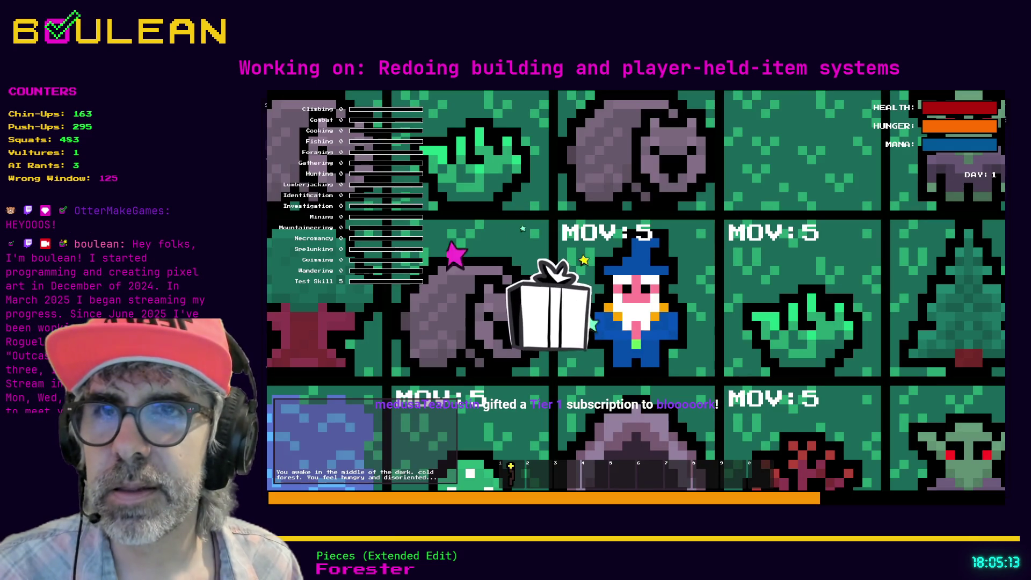
{"action": "scroll", "coordinate": [636, 300], "scroll_direction": "down", "scroll_amount": 5}
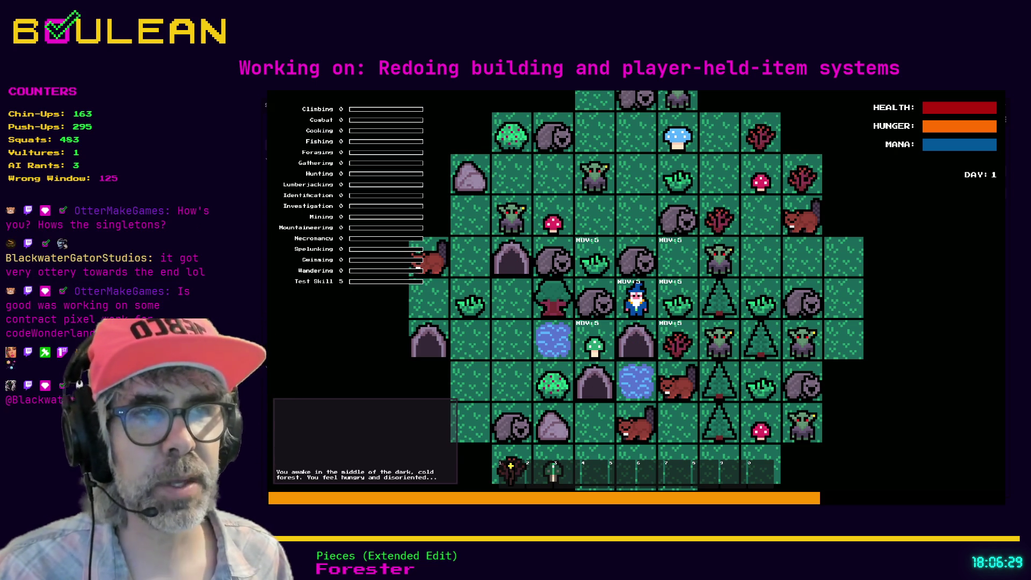
- Zoom the game map back in around the wizard, then stop the test run with F8
{"action": "scroll", "coordinate": [636, 301], "scroll_direction": "up", "scroll_amount": 3}
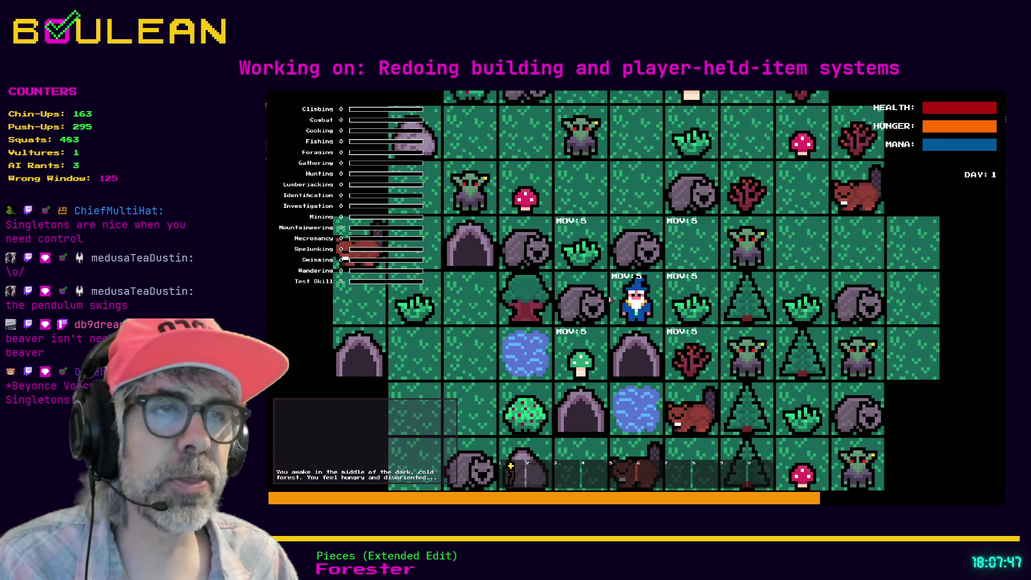
{"action": "key", "text": "F8"}
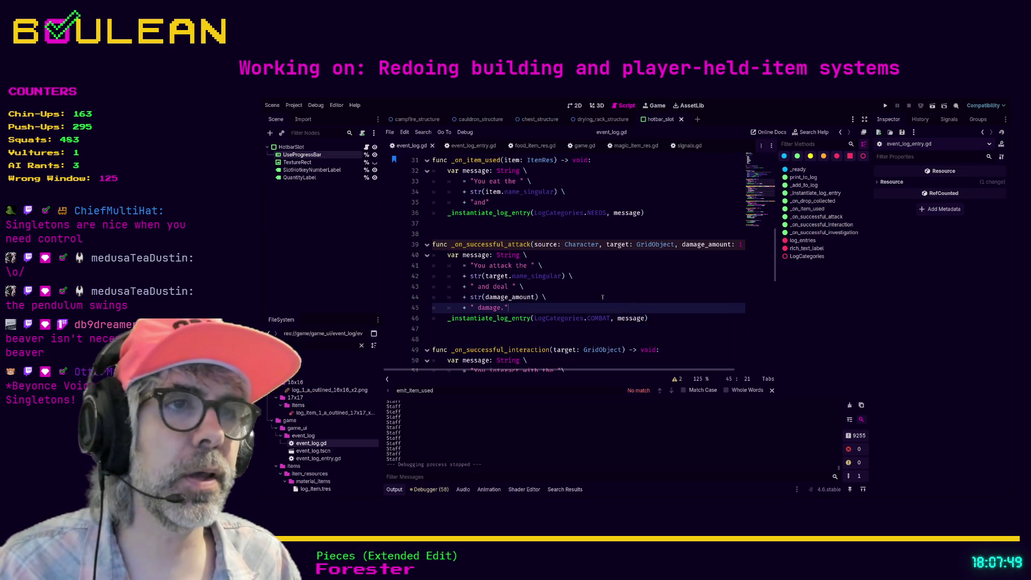
- Add a blank line after the attack logging function and save event_log.gd
{"action": "left_click", "coordinate": [541, 339]}
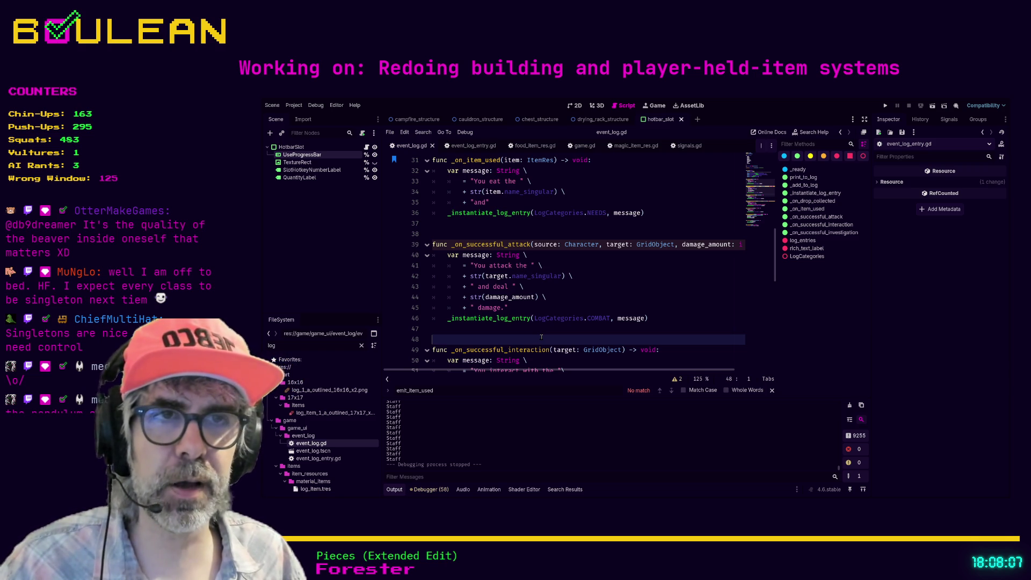
{"action": "scroll", "coordinate": [541, 336], "scroll_direction": "down", "scroll_amount": 1}
{"action": "scroll", "coordinate": [541, 336], "scroll_direction": "up", "scroll_amount": 1}
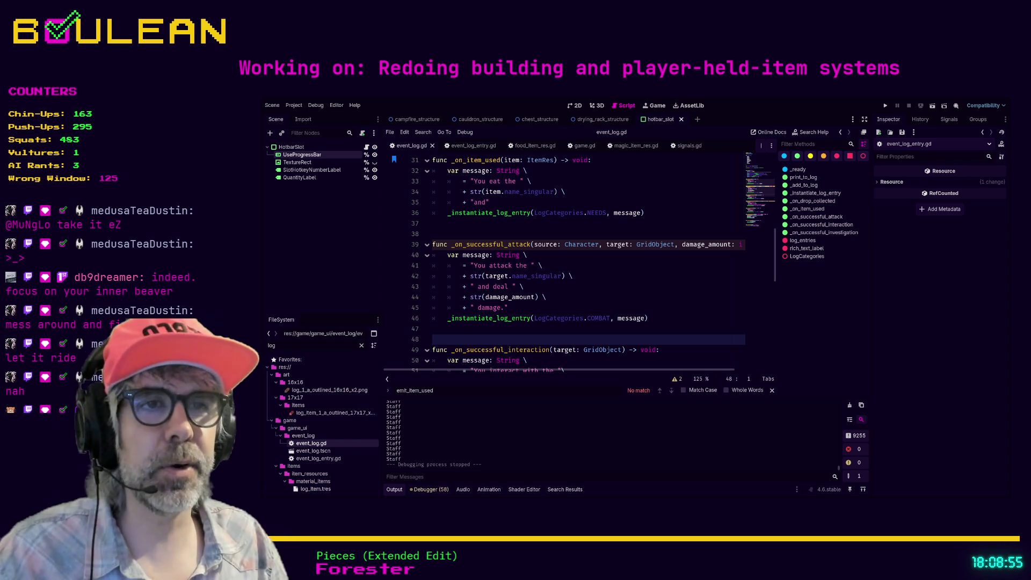
{"action": "left_click", "coordinate": [469, 330]}
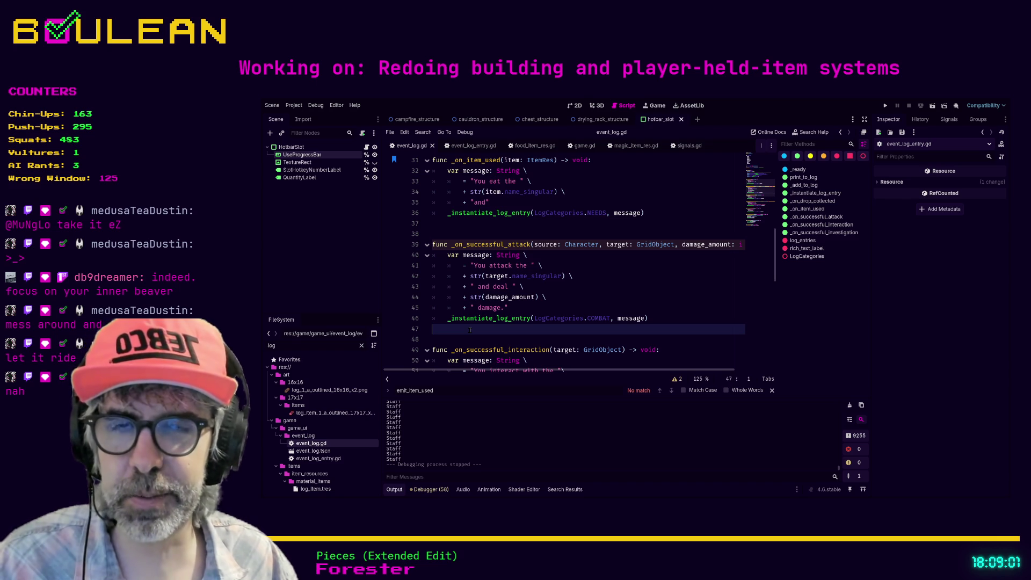
{"action": "key", "text": "Down"}
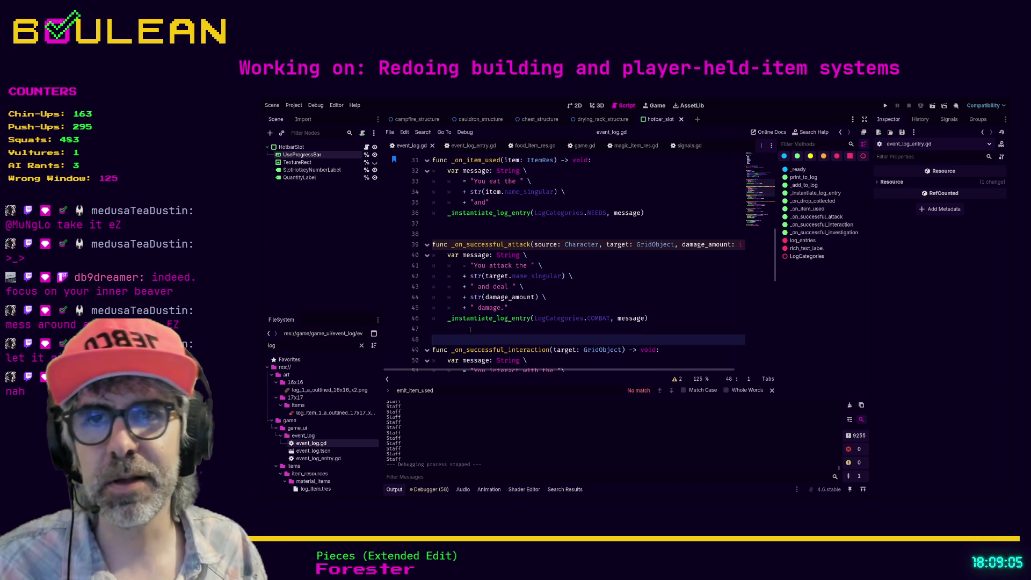
{"action": "left_click", "coordinate": [470, 330]}
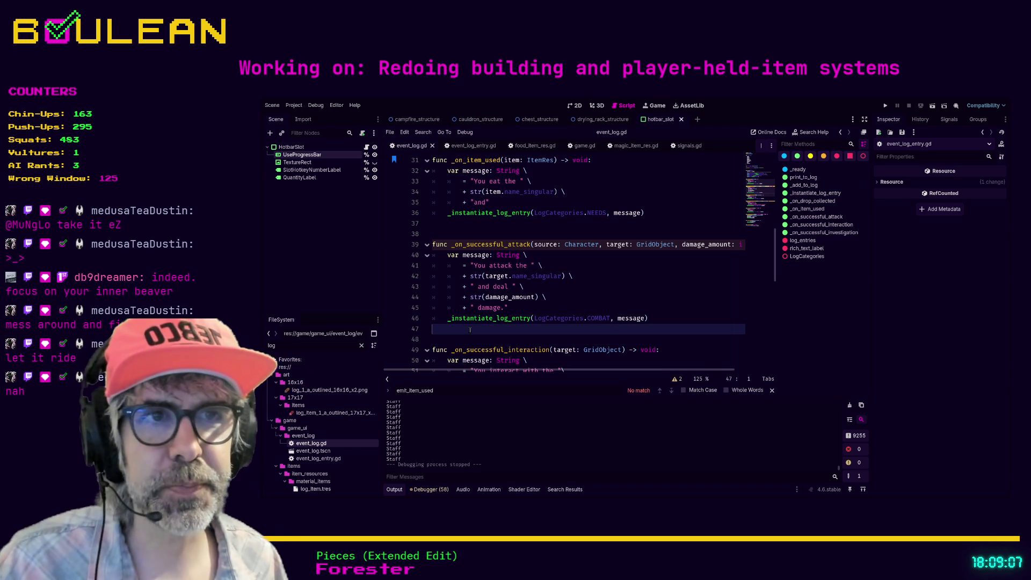
{"action": "scroll", "coordinate": [470, 330], "scroll_direction": "down", "scroll_amount": 1}
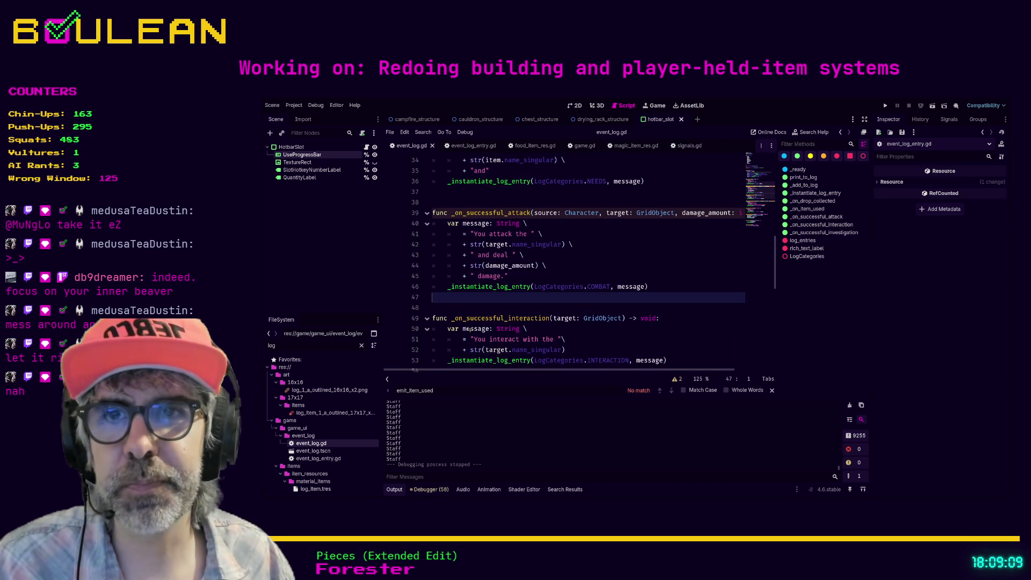
{"action": "left_click", "coordinate": [469, 310]}
{"action": "key", "text": "ctrl+s"}
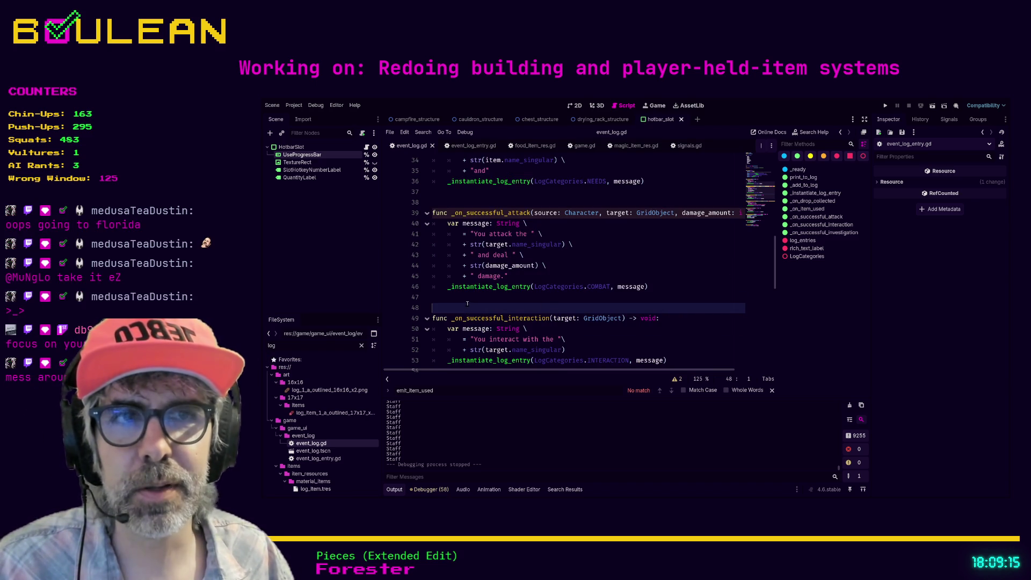
- Place the caret just after the interaction logging function in event_log.gd
{"action": "left_click", "coordinate": [438, 299]}
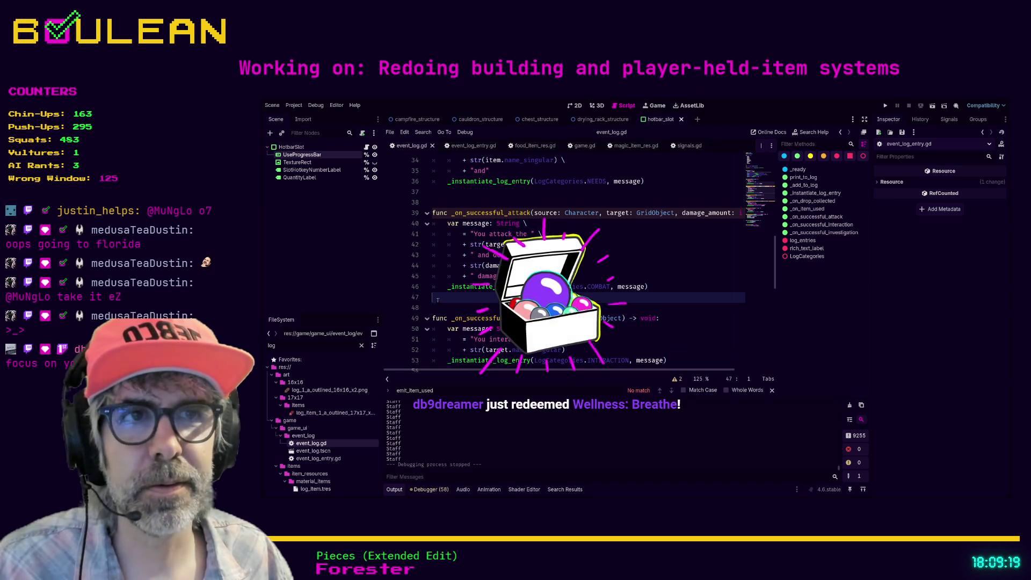
{"action": "left_click", "coordinate": [435, 309]}
{"action": "scroll", "coordinate": [436, 310], "scroll_direction": "down", "scroll_amount": 1}
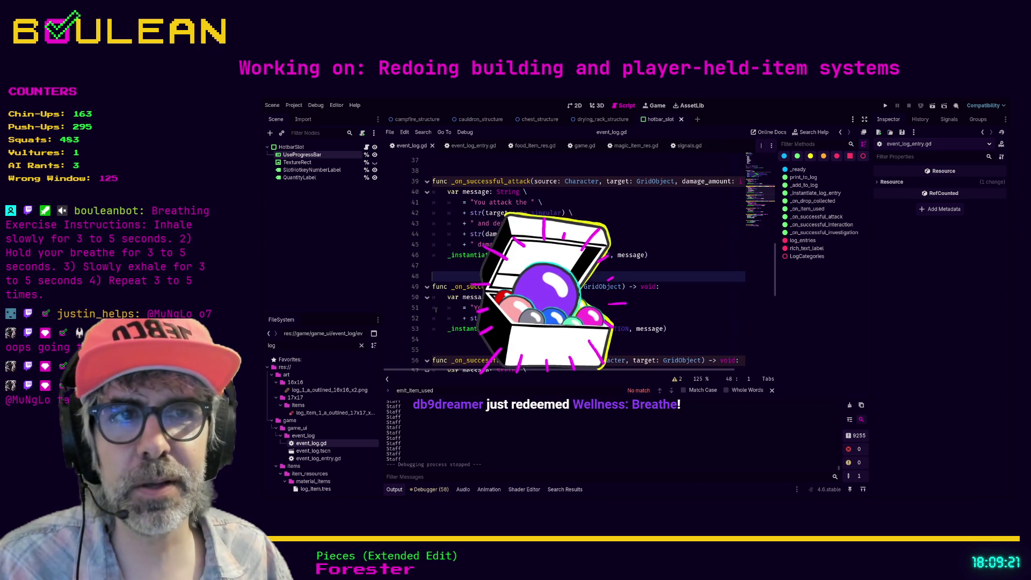
{"action": "left_click", "coordinate": [441, 340]}
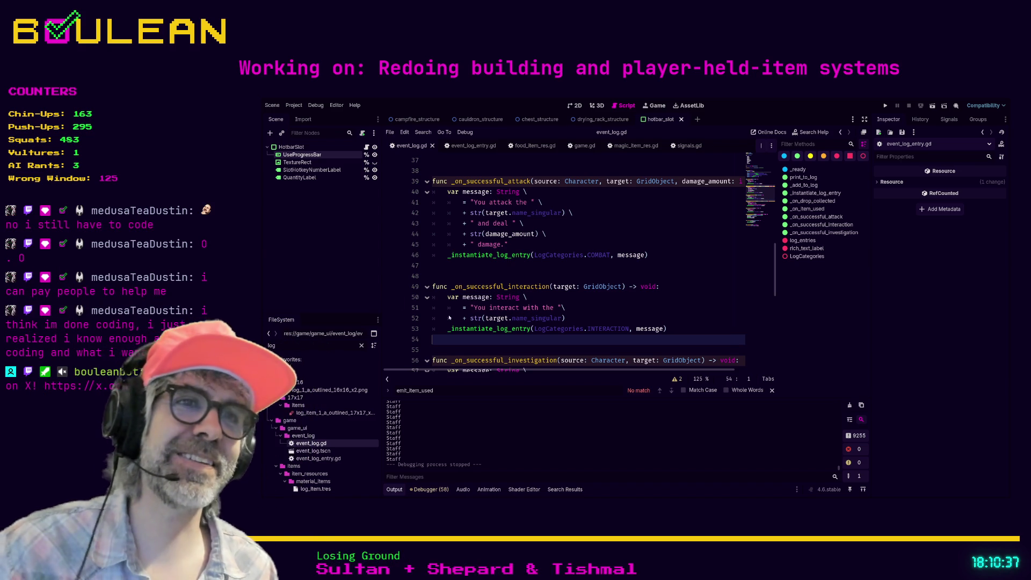
- Put the caret on blank line 54 between the interaction and investigation functions
{"action": "left_click", "coordinate": [481, 351]}
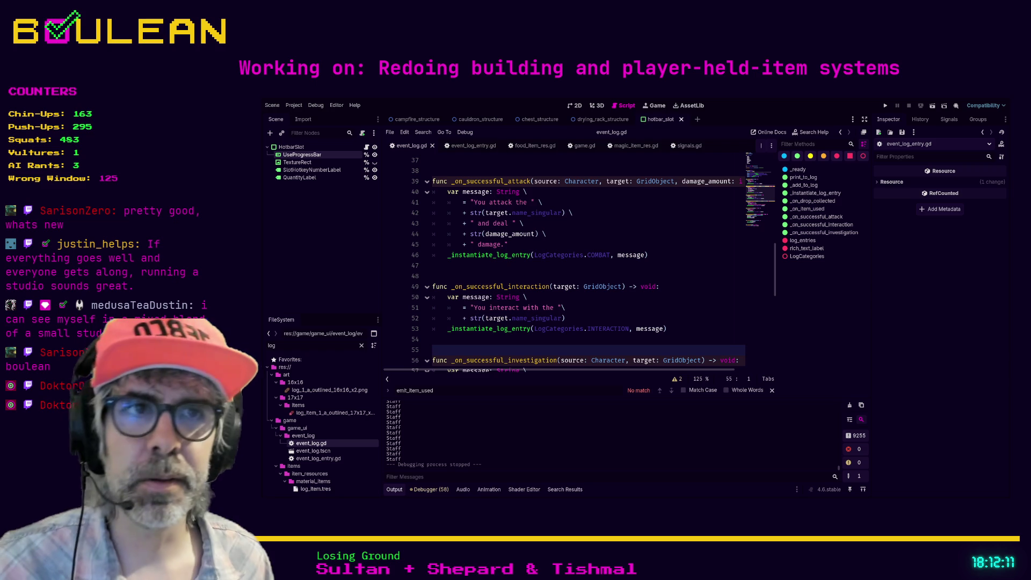
{"action": "left_click", "coordinate": [460, 344]}
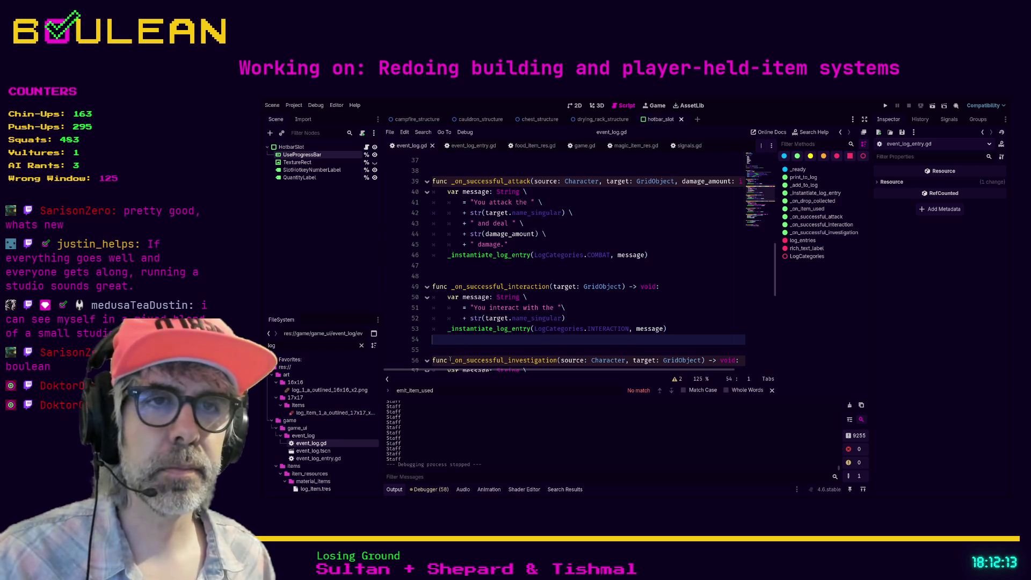
- Run the game, equip the torch, walk toward the cave, and eat the Red Mushroom
{"action": "key", "text": "F5"}
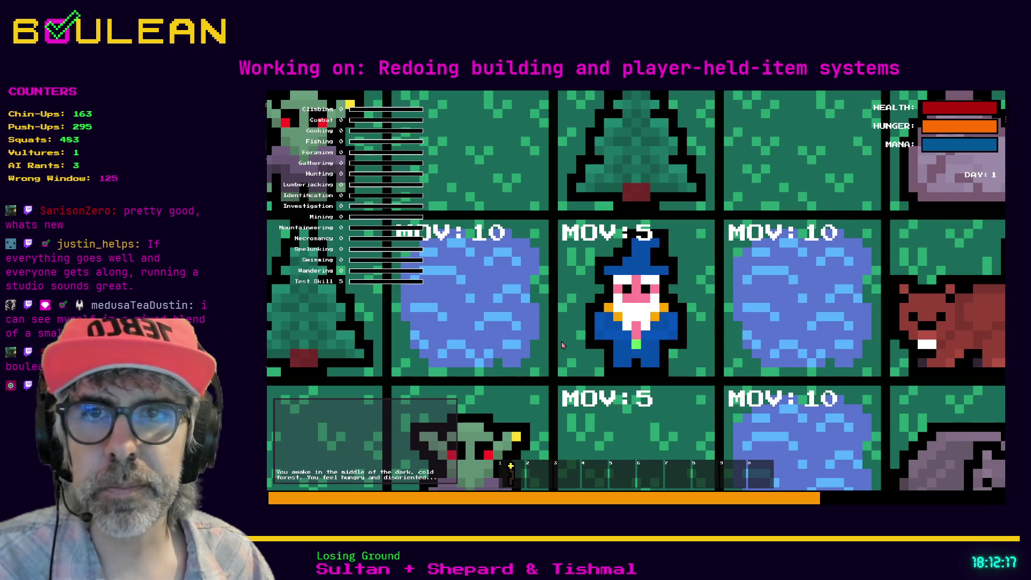
{"action": "scroll", "coordinate": [562, 345], "scroll_direction": "down", "scroll_amount": 3}
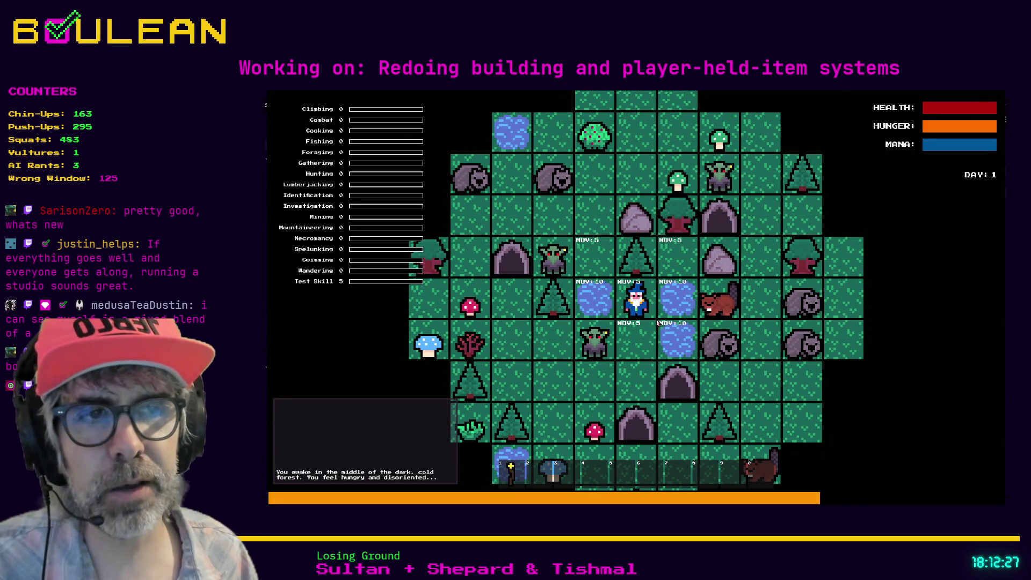
{"action": "left_click", "coordinate": [519, 469]}
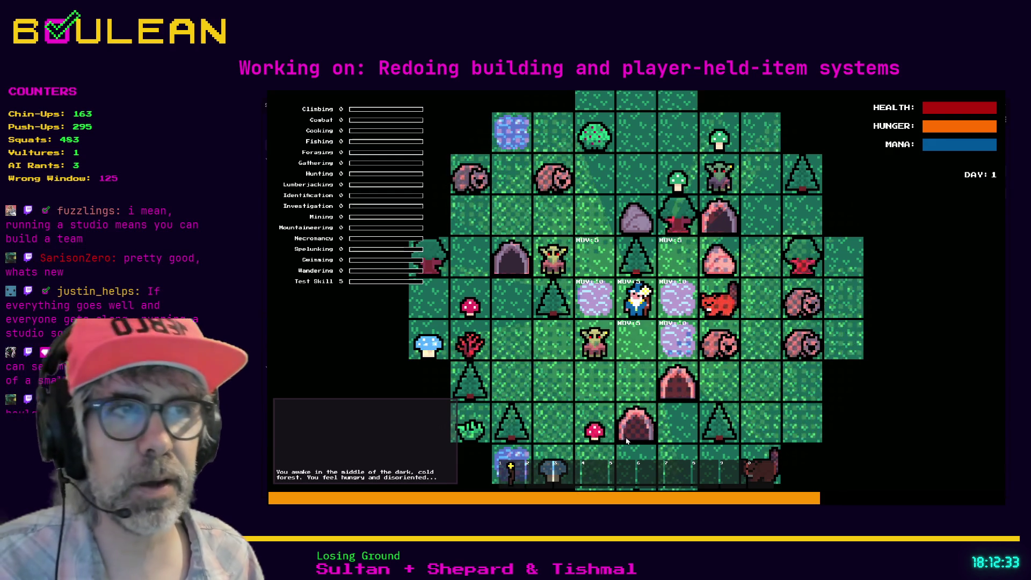
{"action": "left_click", "coordinate": [626, 439]}
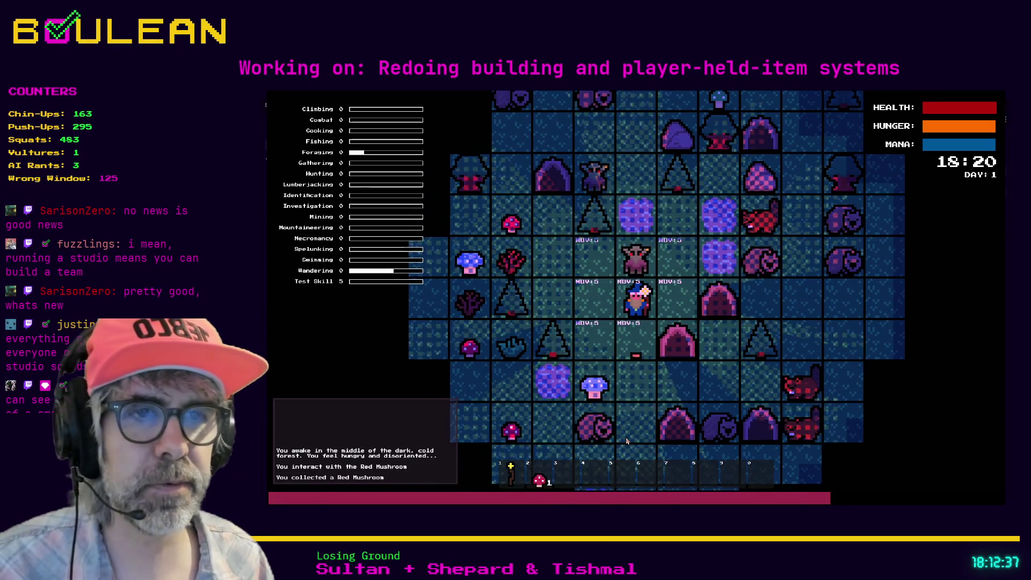
{"action": "key", "text": "2"}
{"action": "key", "text": "e"}
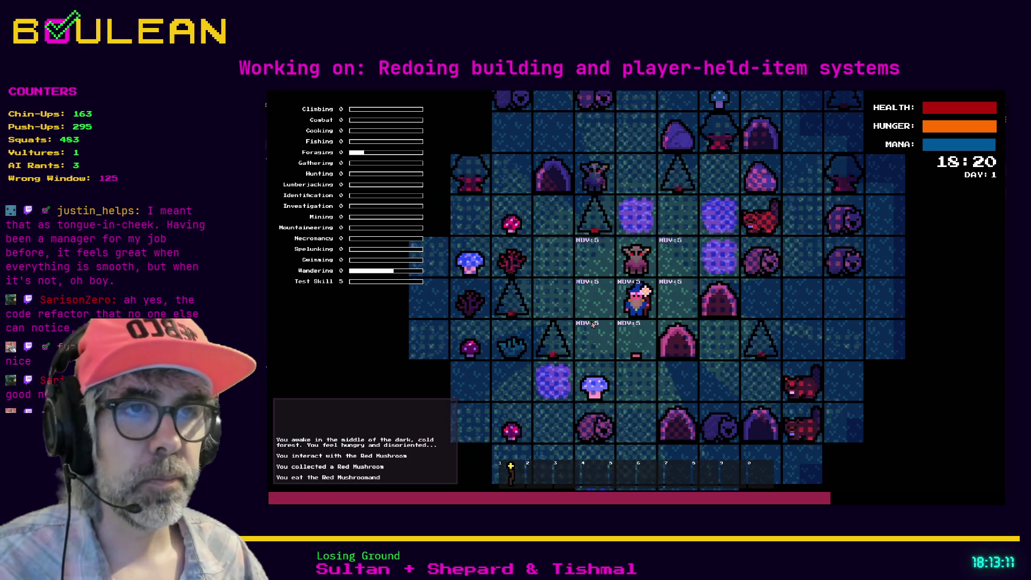
- Step west, chop the neighbouring tree for two logs, and stop the game
{"action": "key", "text": "Left"}
{"action": "key", "text": "Left"}
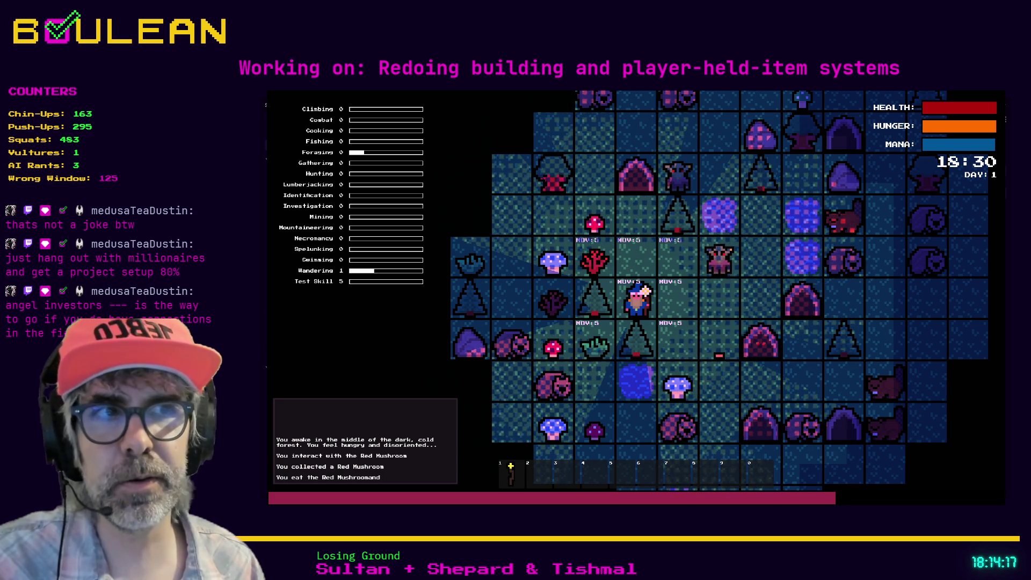
{"action": "key", "text": "e"}
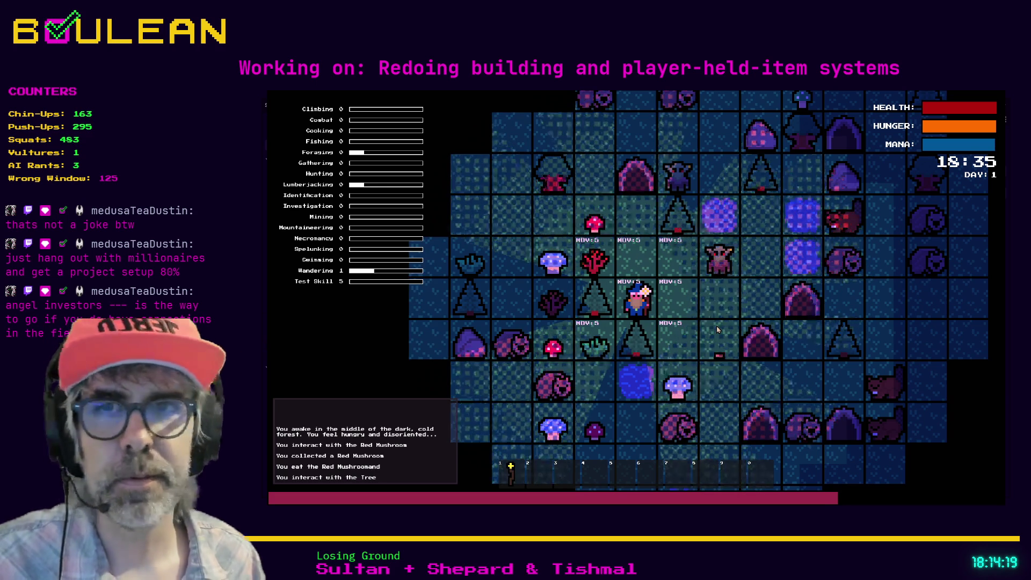
{"action": "key", "text": "e"}
{"action": "key", "text": "e"}
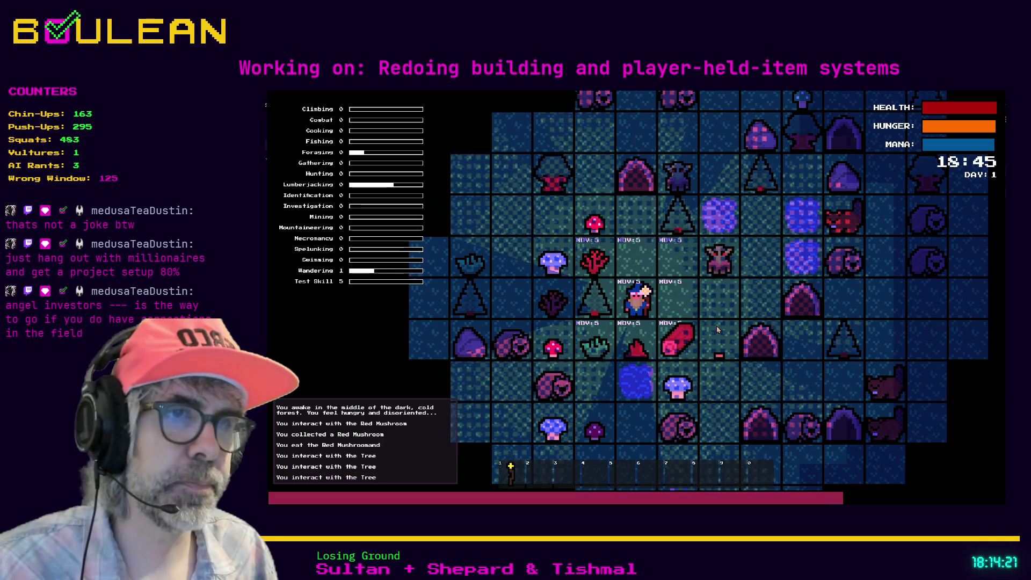
{"action": "key", "text": "d"}
{"action": "key", "text": "s"}
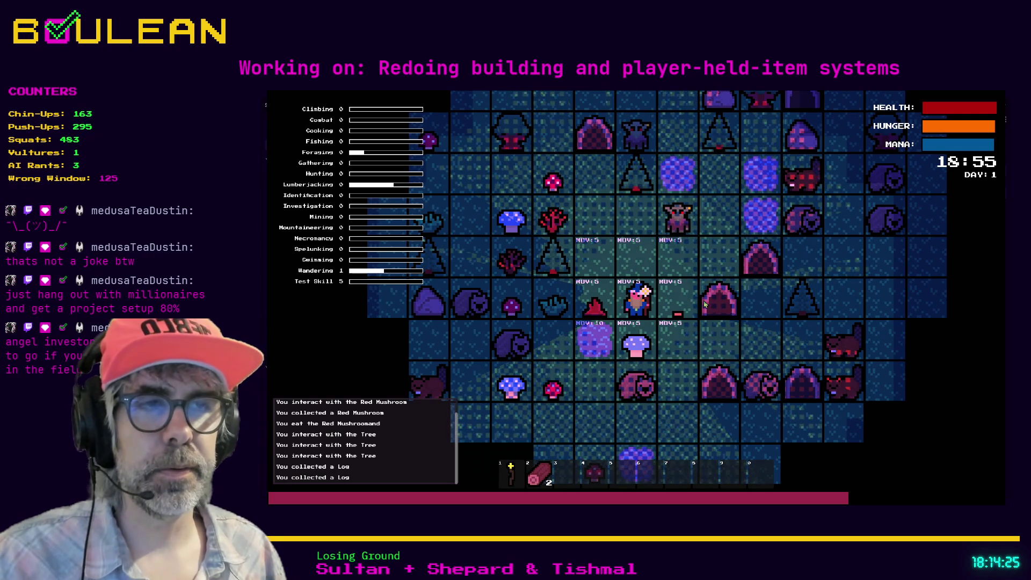
{"action": "key", "text": "F8"}
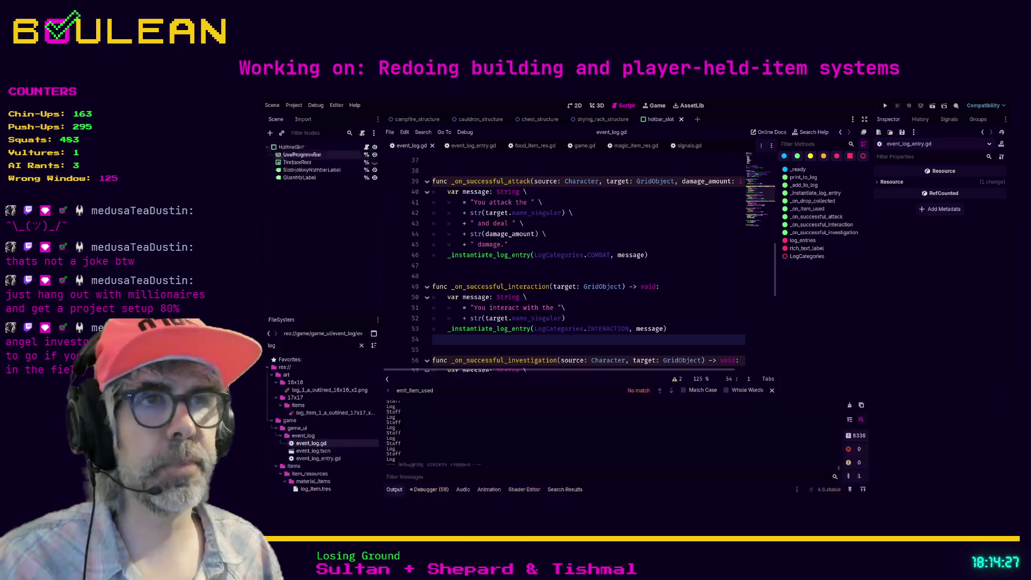
- Delete the debug print line from the use function in magic_item_res.gd
{"action": "left_click", "coordinate": [632, 146]}
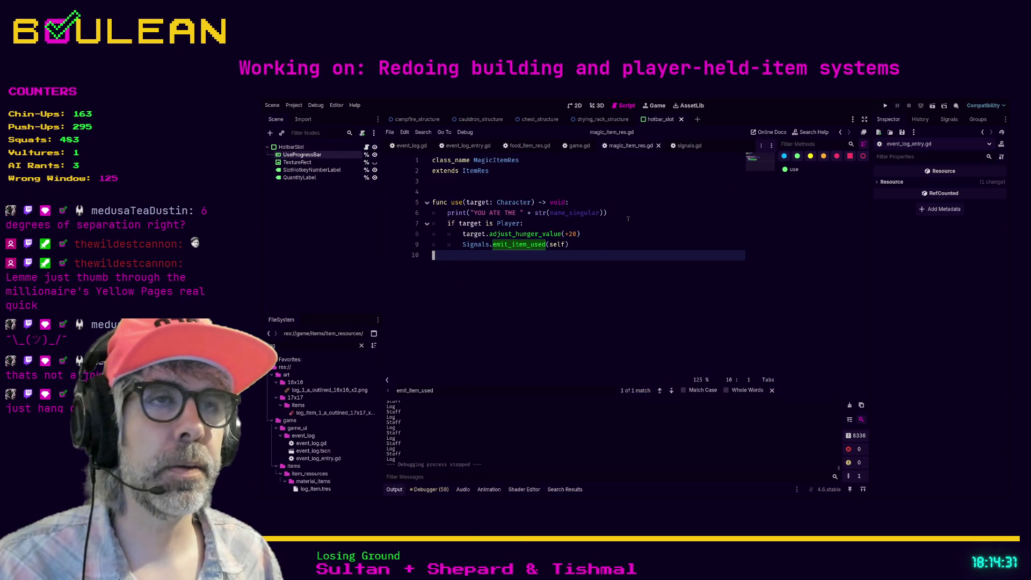
{"action": "key", "text": "Up"}
{"action": "key", "text": "Up"}
{"action": "key", "text": "Up"}
{"action": "key", "text": "End"}
{"action": "key", "text": "Down"}
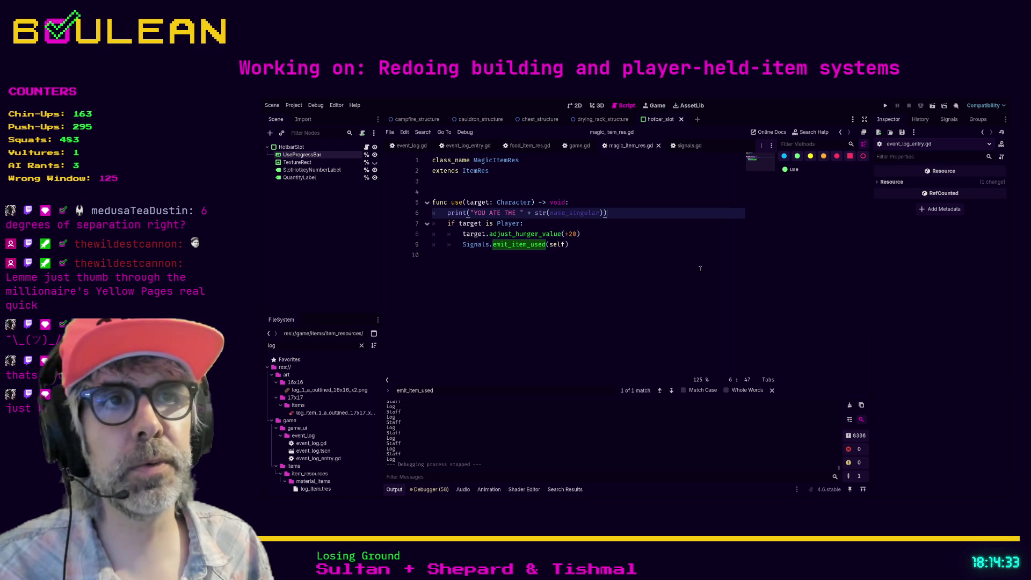
{"action": "key", "text": "shift+Home"}
{"action": "key", "text": "shift+Home"}
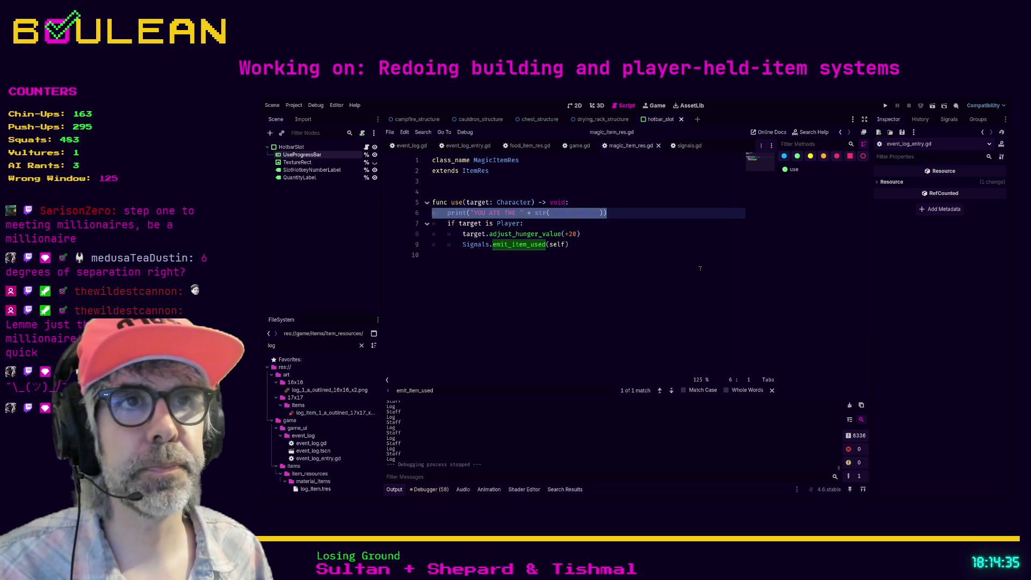
{"action": "key", "text": "BackSpace"}
{"action": "key", "text": "BackSpace"}
{"action": "key", "text": "Down"}
{"action": "key", "text": "Down"}
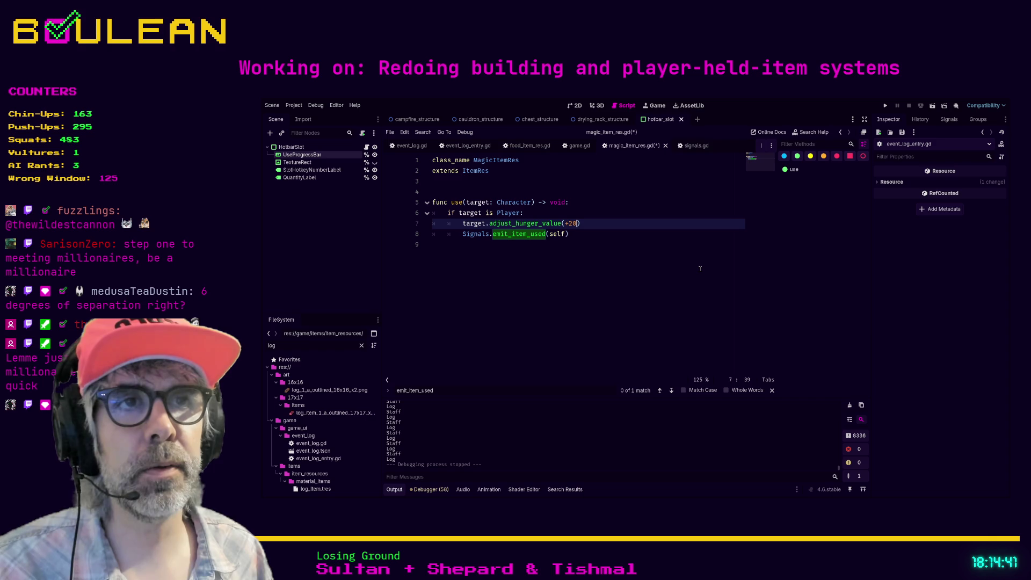
- Add a target.adjust_health_value(-50) call below the hunger adjustment line
{"action": "key", "text": "Right"}
{"action": "key", "text": "Return"}
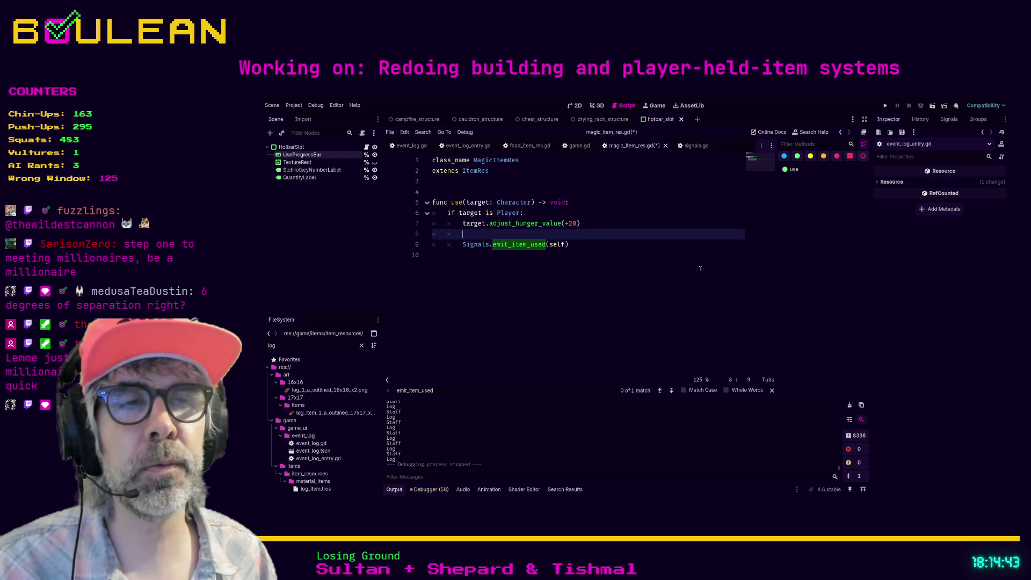
{"action": "type", "text": "t."}
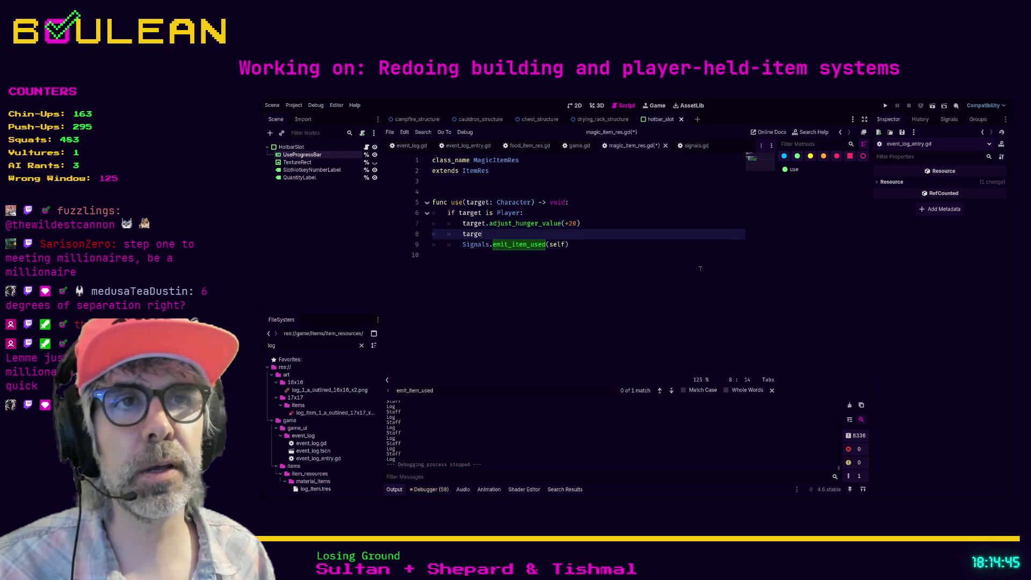
{"action": "type", "text": "l"}
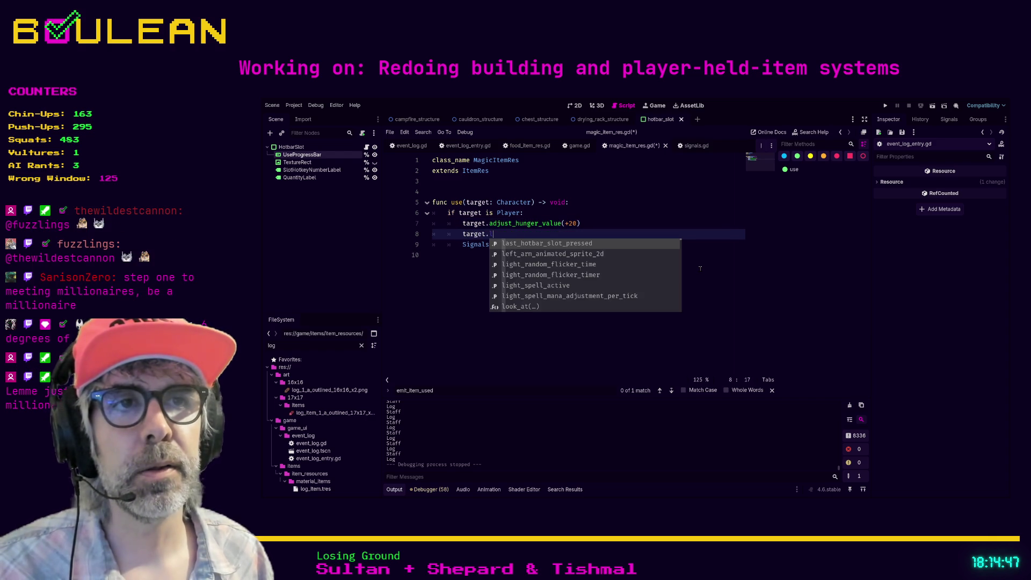
{"action": "key", "text": "BackSpace"}
{"action": "type", "text": "he"}
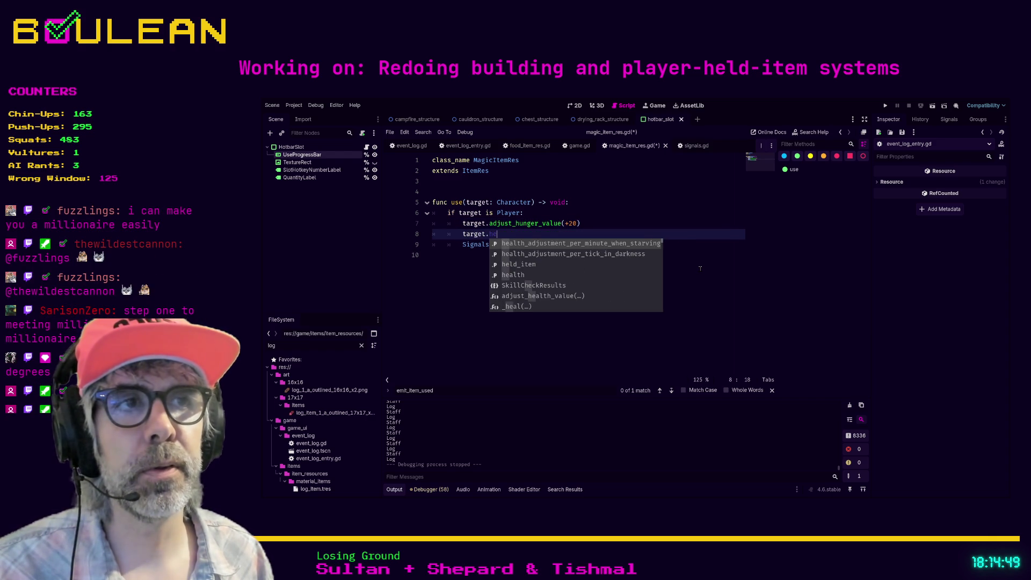
{"action": "key", "text": "BackSpace"}
{"action": "key", "text": "BackSpace"}
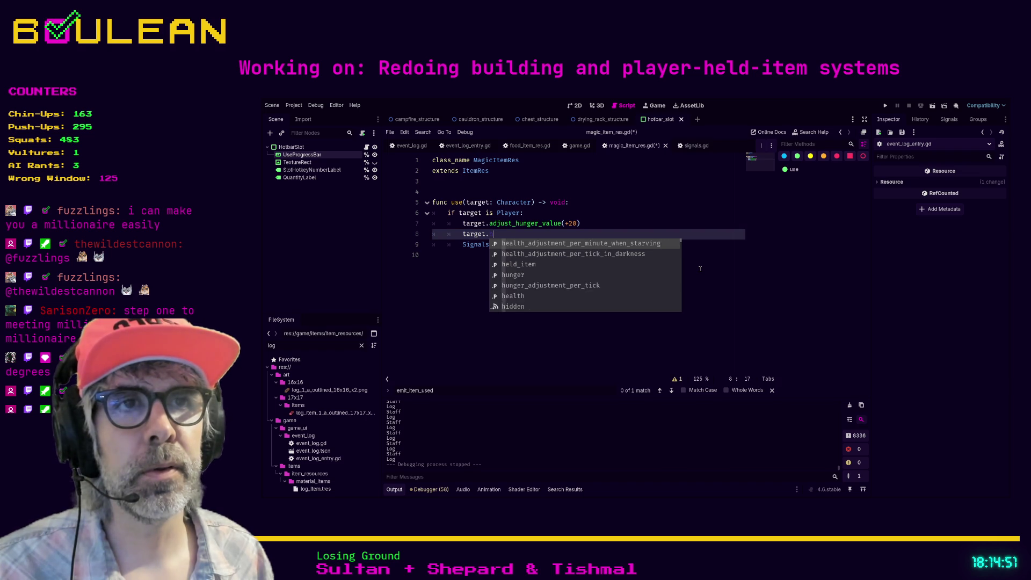
{"action": "type", "text": "decr"}
{"action": "key", "text": "BackSpace"}
{"action": "key", "text": "BackSpace"}
{"action": "key", "text": "BackSpace"}
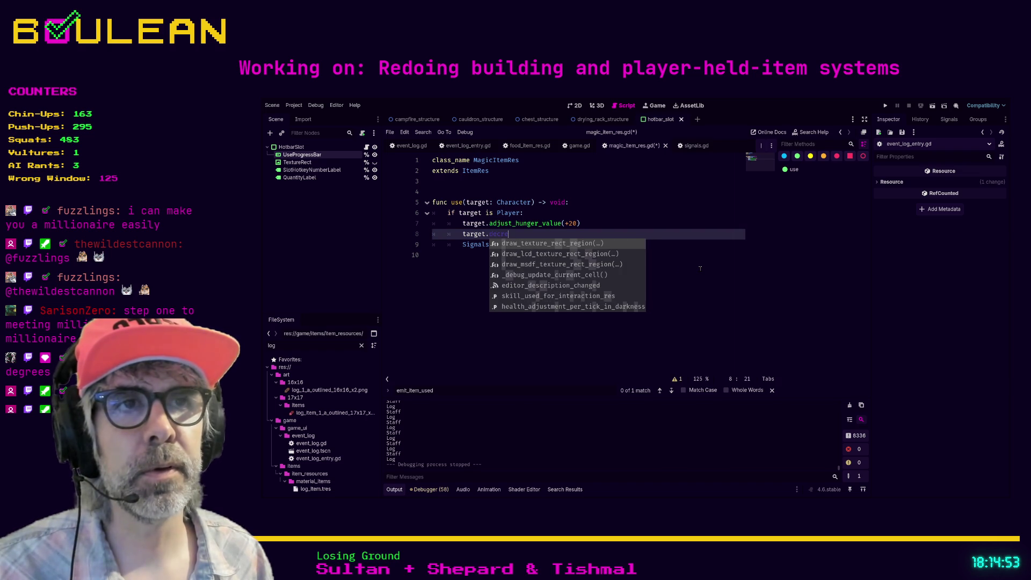
{"action": "type", "text": "lo"}
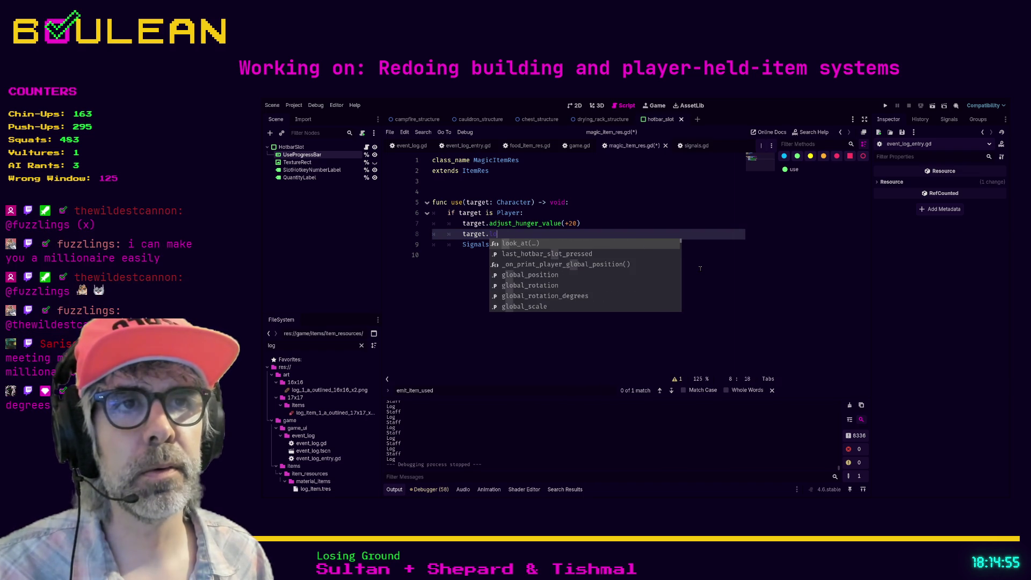
{"action": "key", "text": "BackSpace"}
{"action": "key", "text": "BackSpace"}
{"action": "type", "text": "adju"}
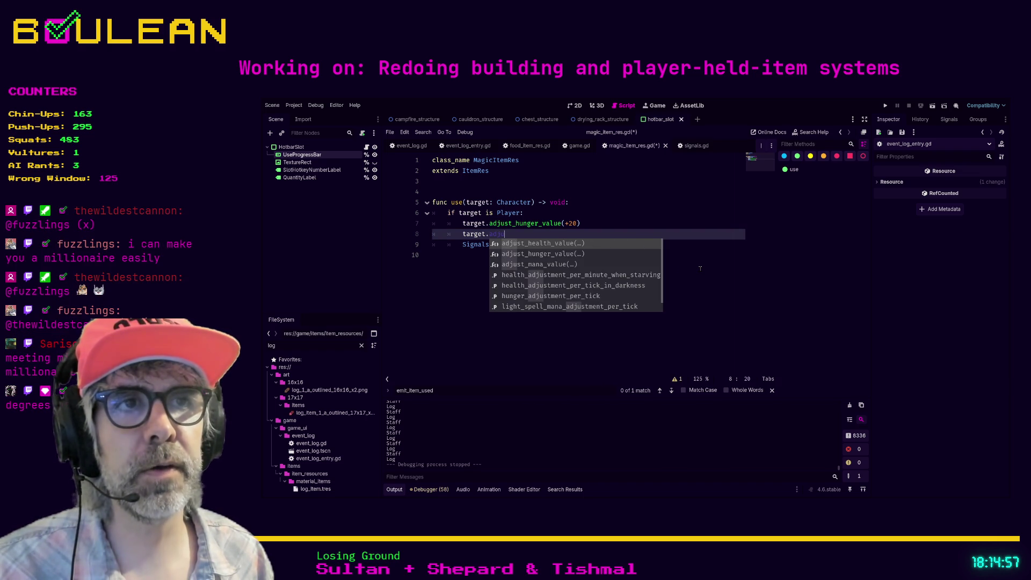
{"action": "key", "text": "Return"}
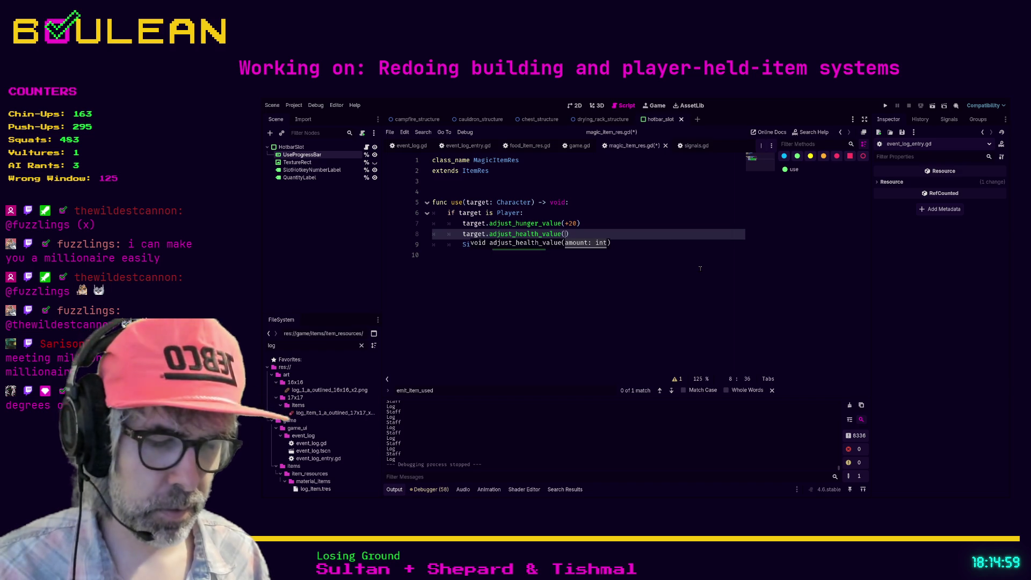
{"action": "type", "text": "-50"}
- Delete the hunger adjustment line, save magic_item_res.gd, and launch the game with F5
{"action": "key", "text": "Up"}
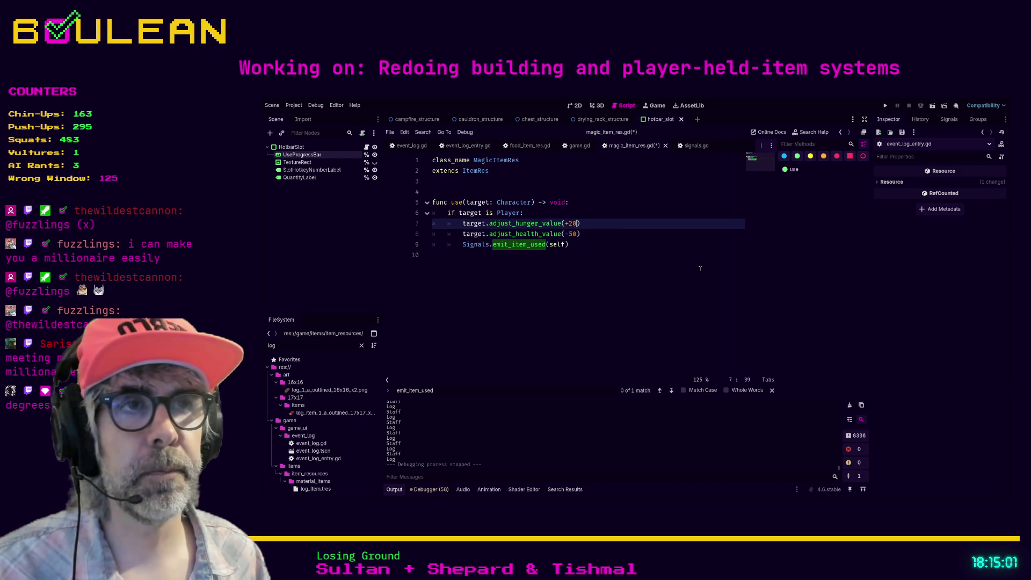
{"action": "key", "text": "End"}
{"action": "key", "text": "shift+Home"}
{"action": "key", "text": "shift+Home"}
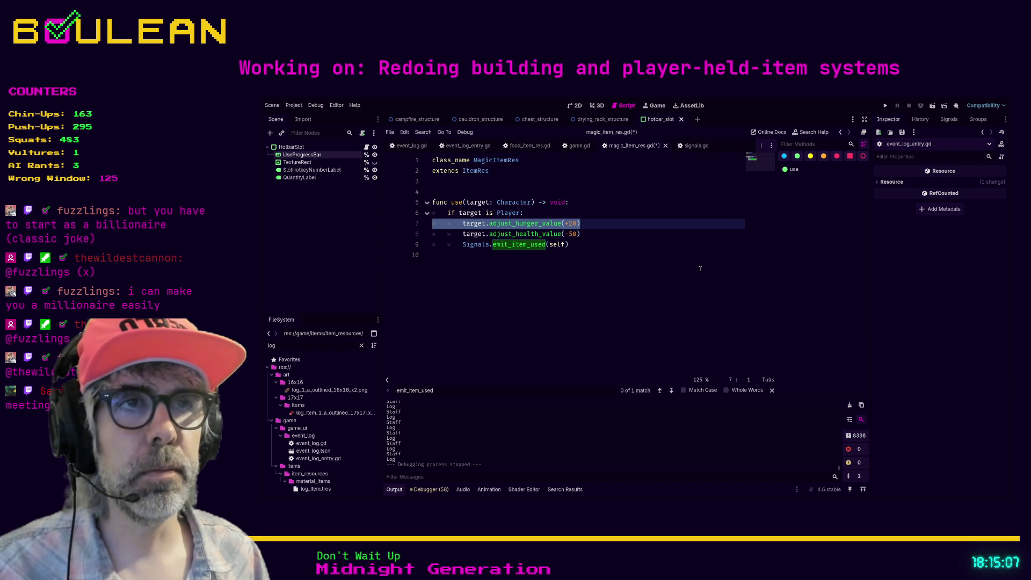
{"action": "key", "text": "BackSpace"}
{"action": "key", "text": "BackSpace"}
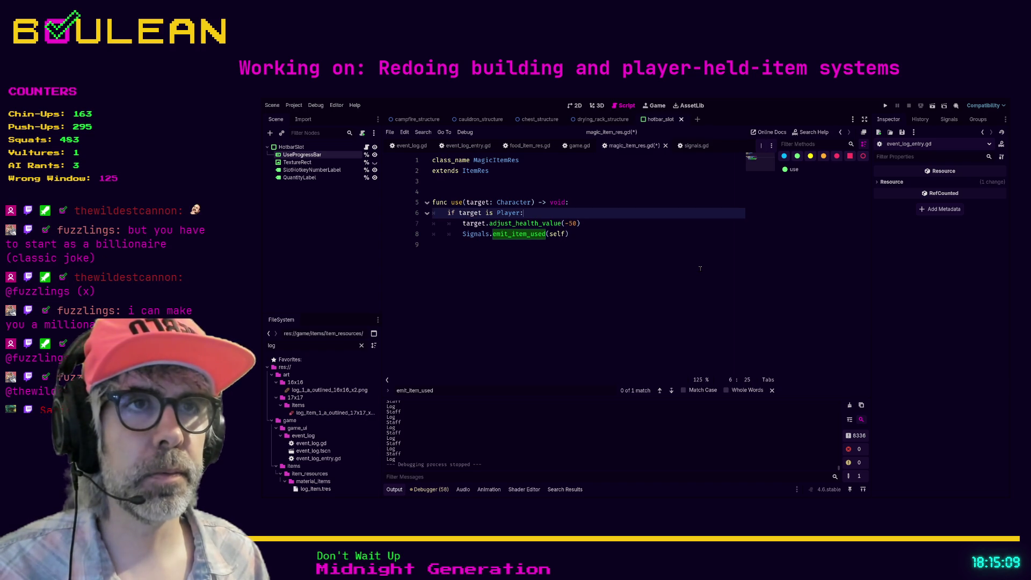
{"action": "key", "text": "Down"}
{"action": "key", "text": "Down"}
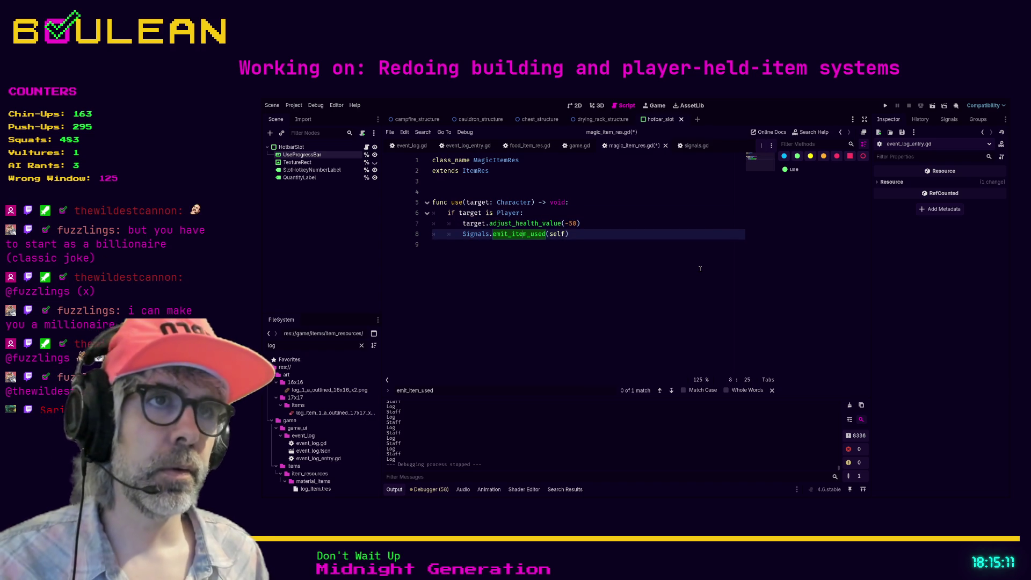
{"action": "key", "text": "ctrl+s"}
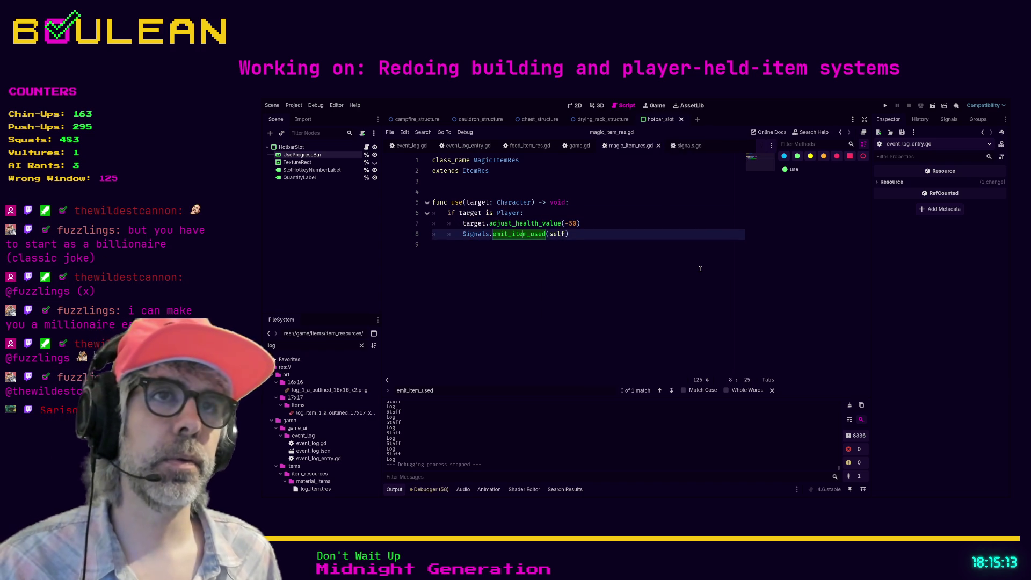
{"action": "key", "text": "F5"}
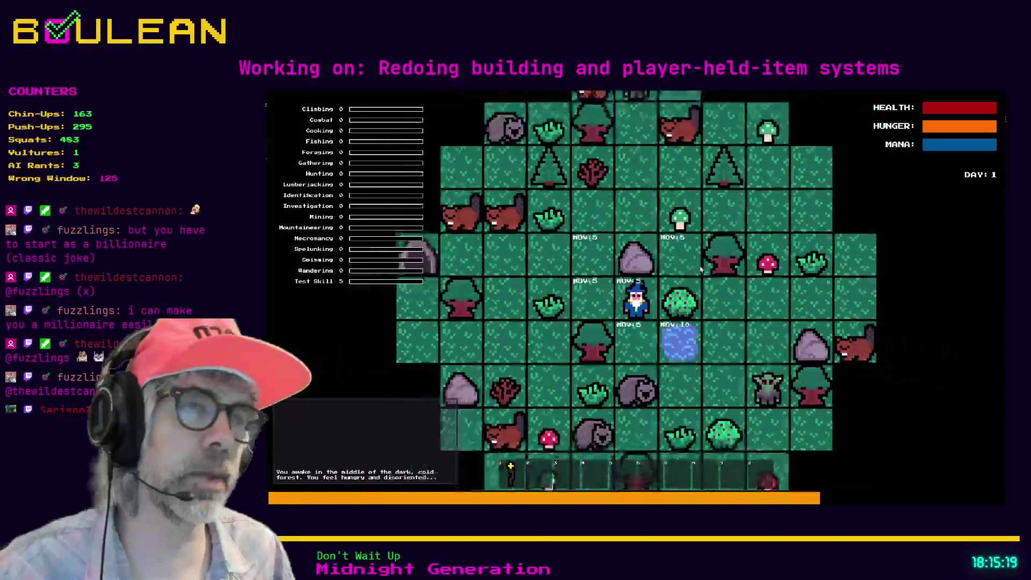
- Walk the wizard to the goblin, attack it, and pick up the soul item
{"action": "key", "text": "Left"}
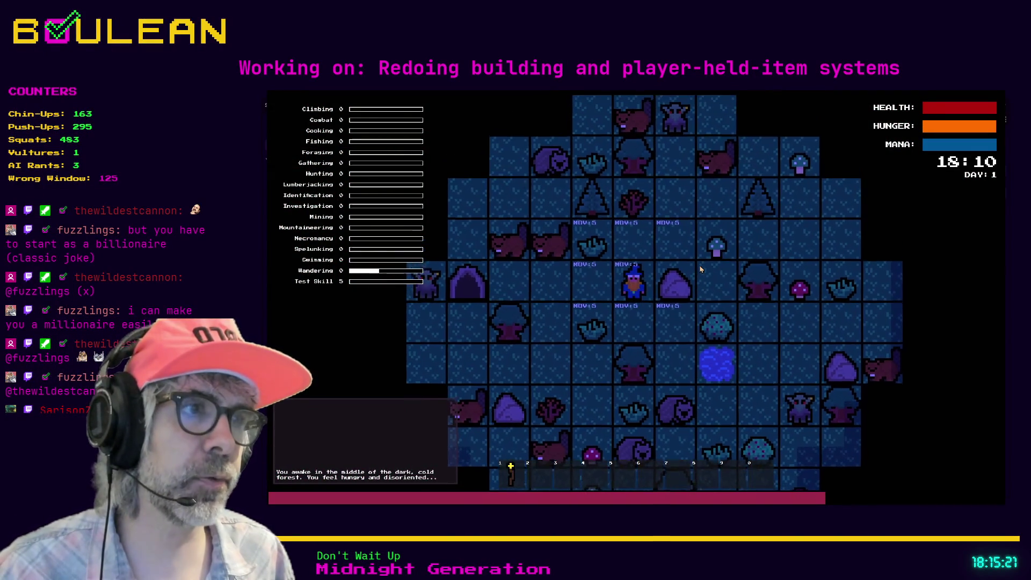
{"action": "key", "text": "Right"}
{"action": "key", "text": "Down"}
{"action": "key", "text": "Right"}
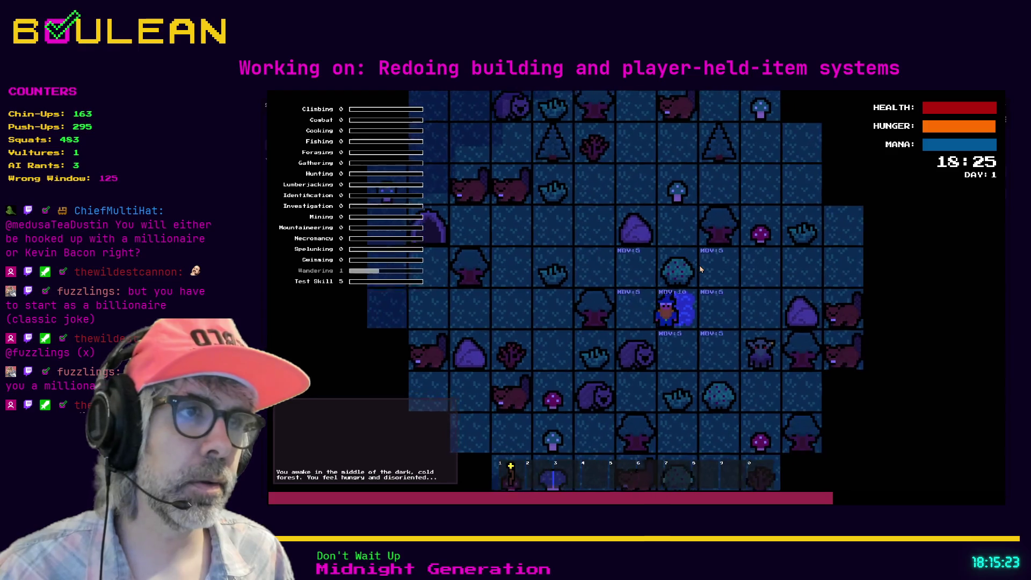
{"action": "key", "text": "Down"}
{"action": "key", "text": "Right"}
{"action": "key", "text": "Right"}
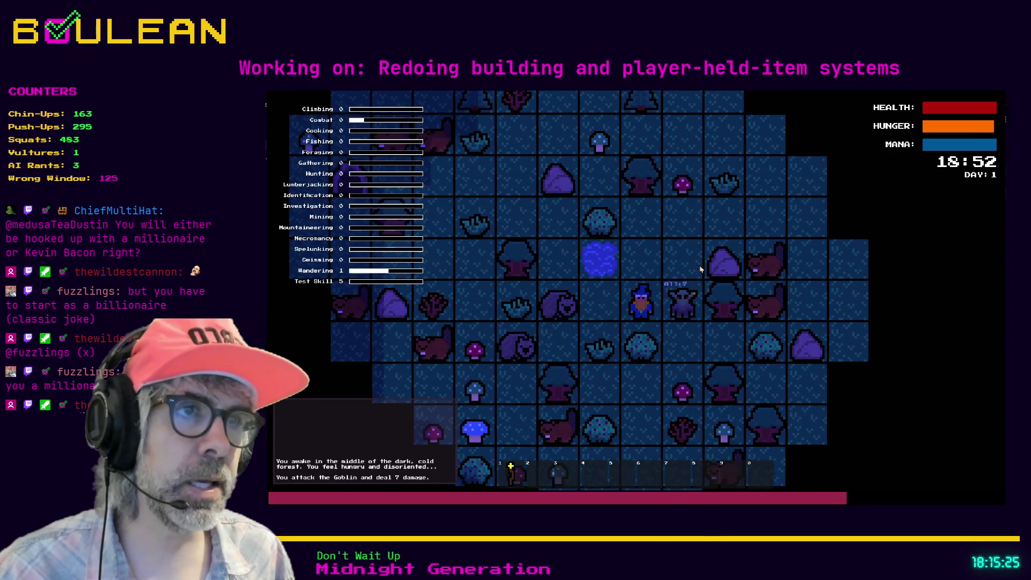
{"action": "key", "text": "Right"}
{"action": "key", "text": "Right"}
{"action": "key", "text": "Right"}
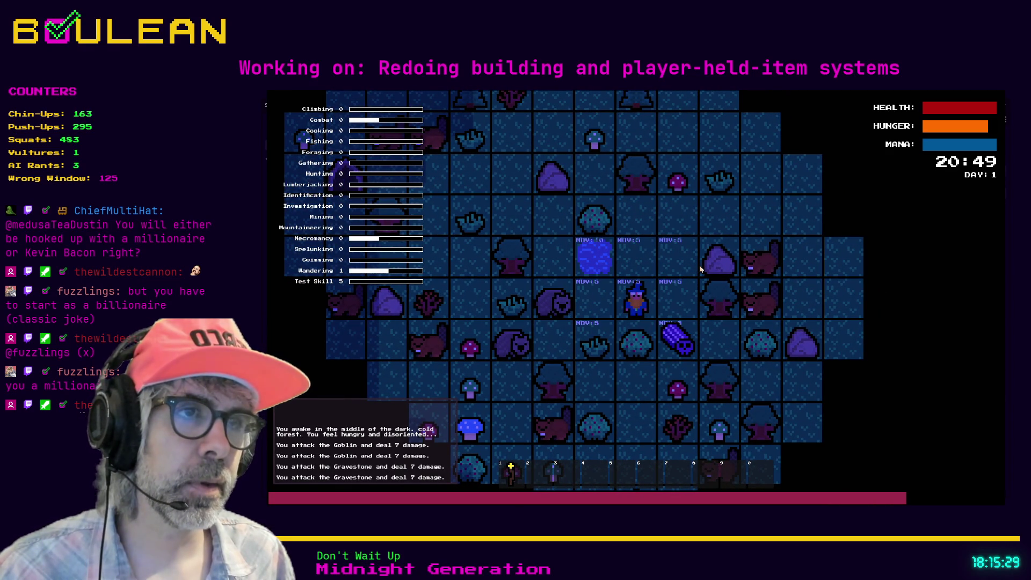
{"action": "key", "text": "Right"}
{"action": "key", "text": "Down"}
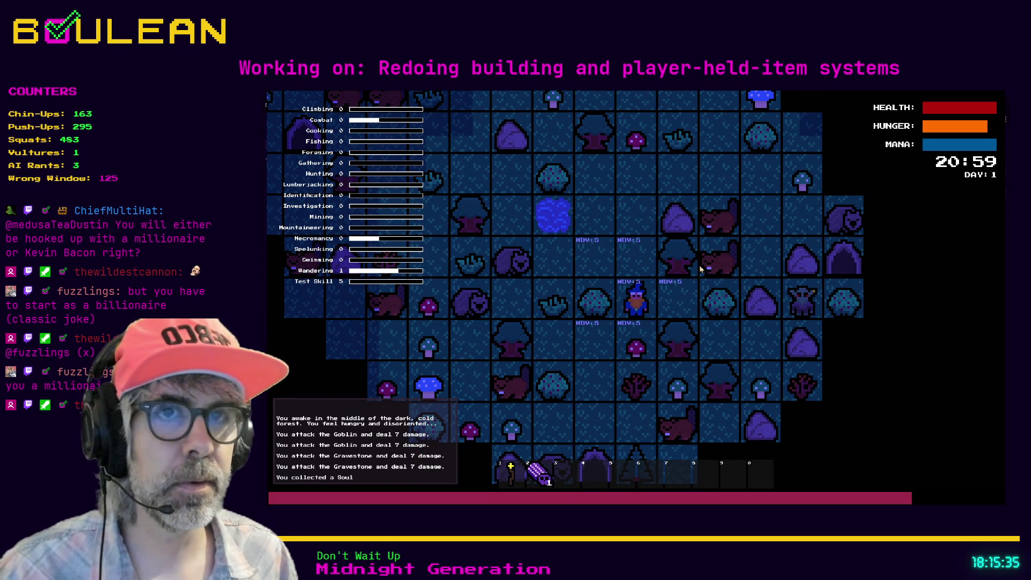
- Cycle through the interact and drop tile actions, then eat the collected soul
{"action": "key", "text": "e"}
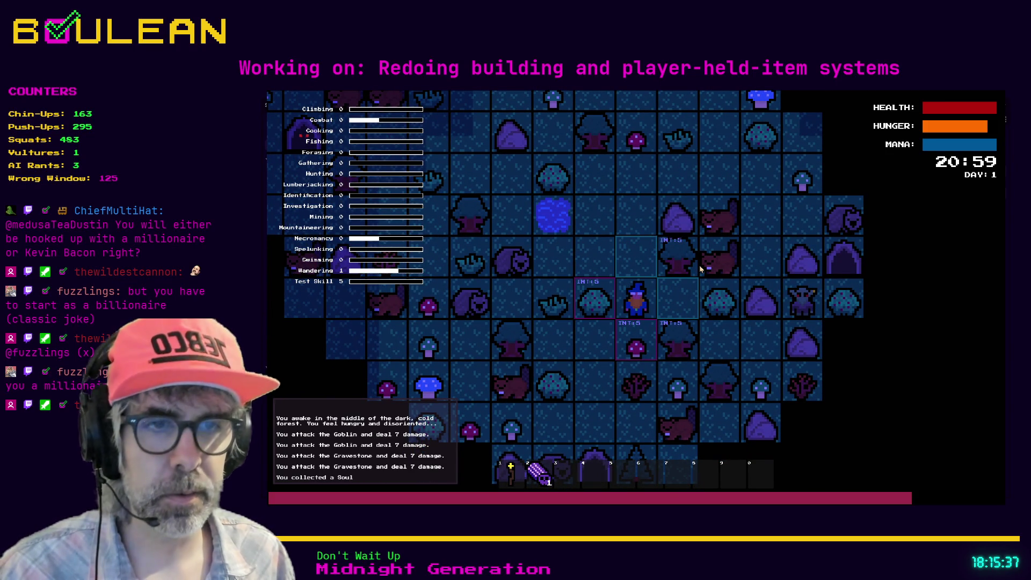
{"action": "key", "text": "d"}
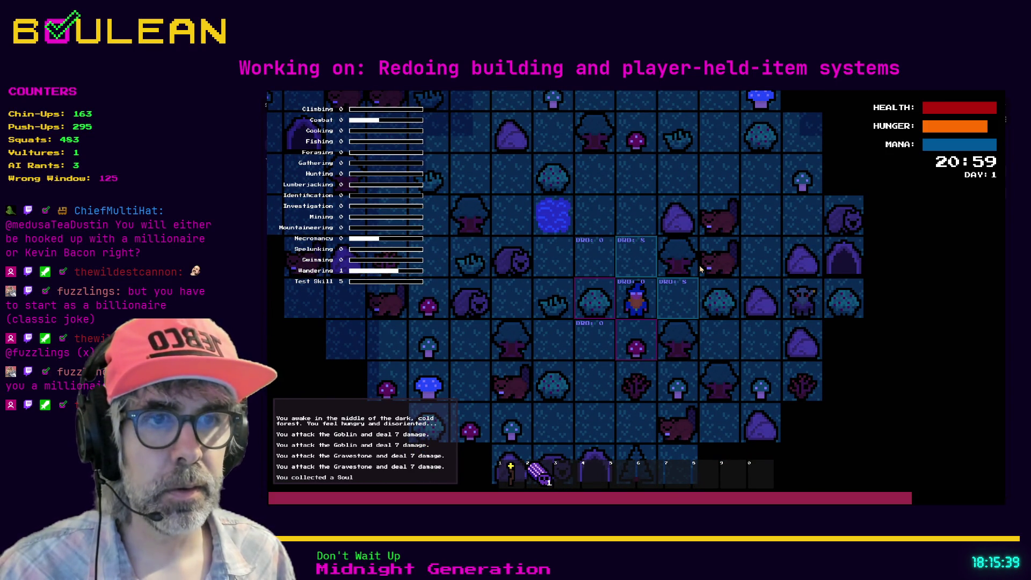
{"action": "key", "text": "Escape"}
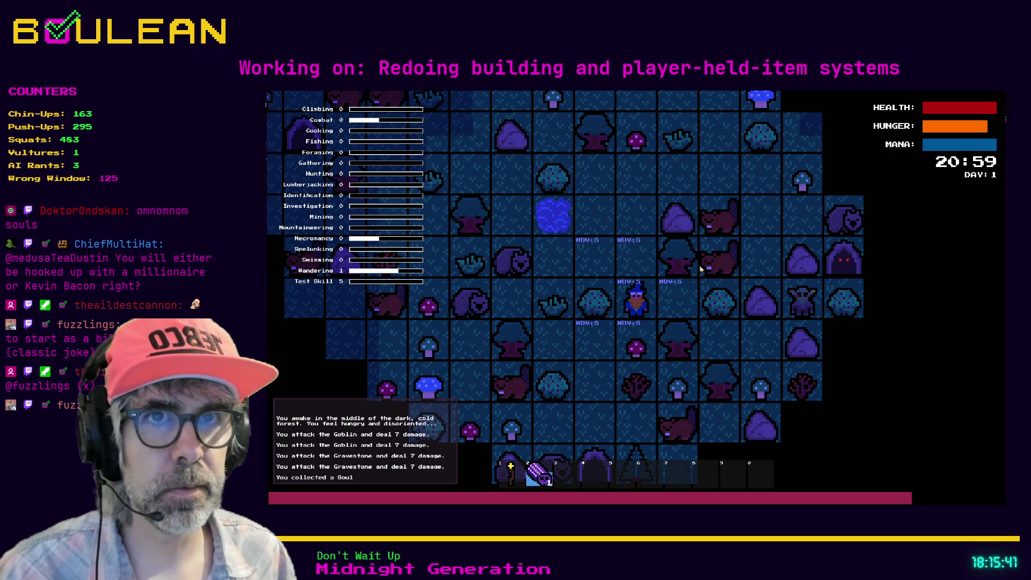
{"action": "key", "text": "e"}
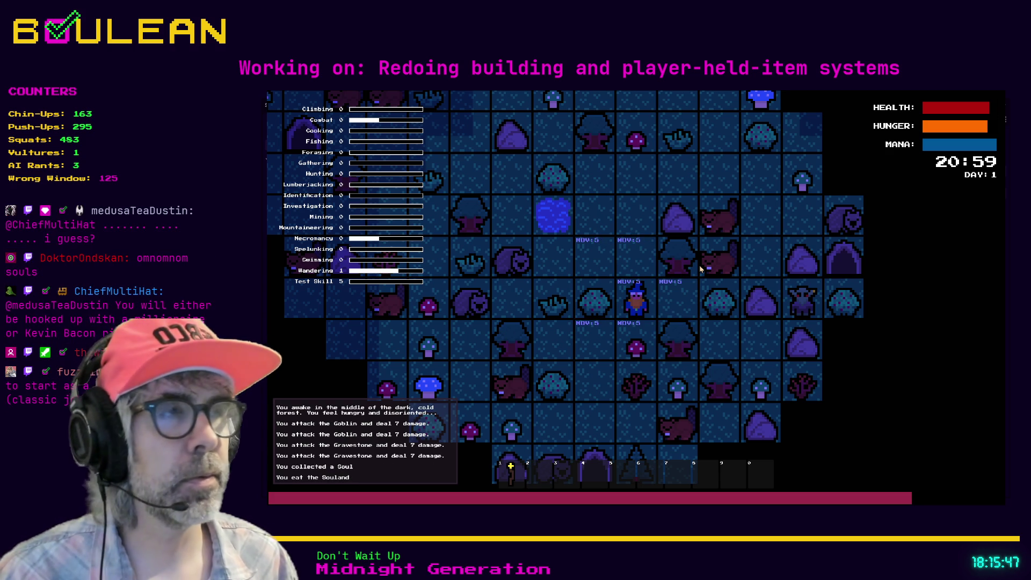
- Pick up and eat the red mushroom, move the wizard, and stop the game
{"action": "key", "text": "s"}
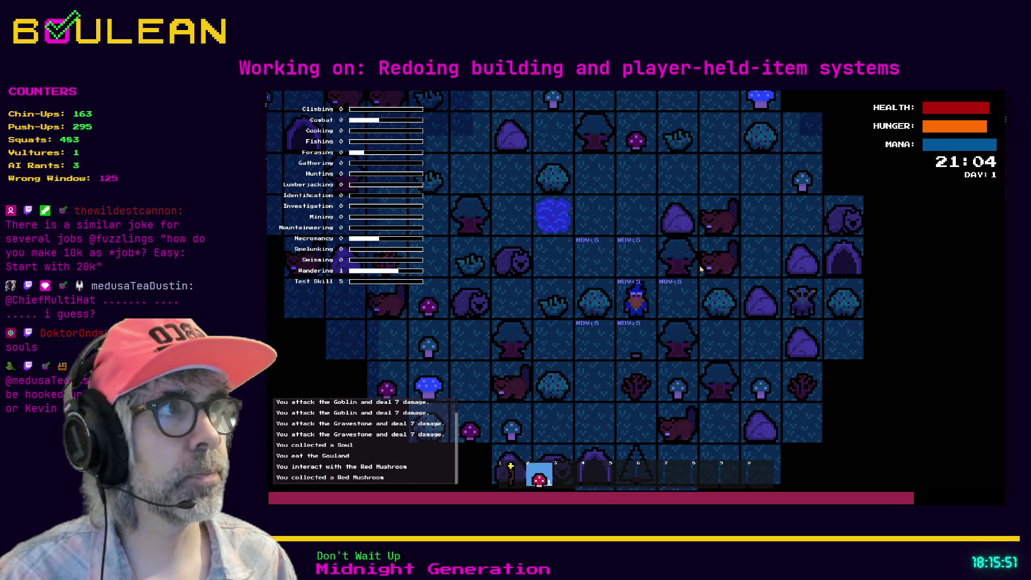
{"action": "key", "text": "e"}
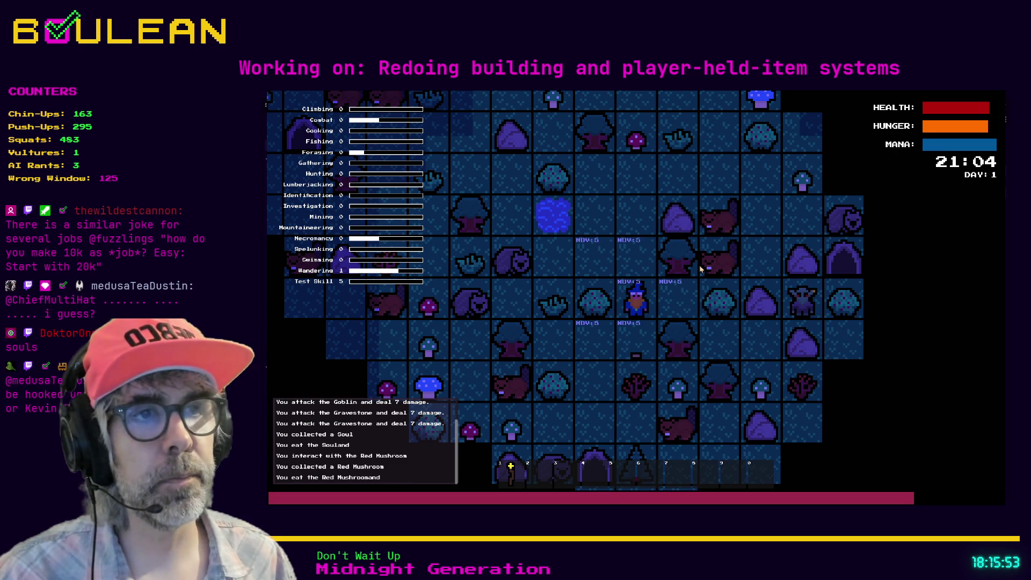
{"action": "key", "text": "a"}
{"action": "key", "text": "w"}
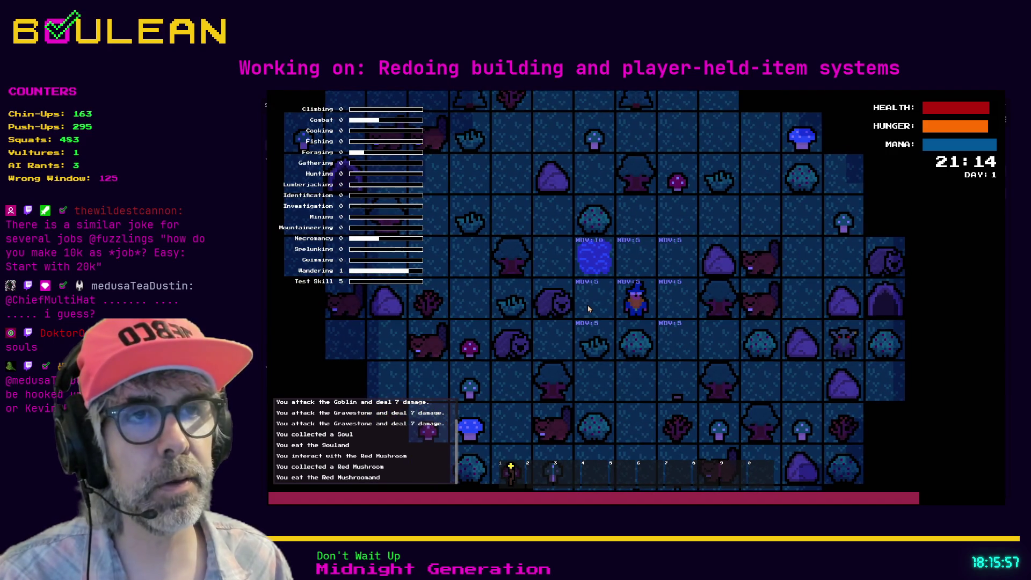
{"action": "key", "text": "F8"}
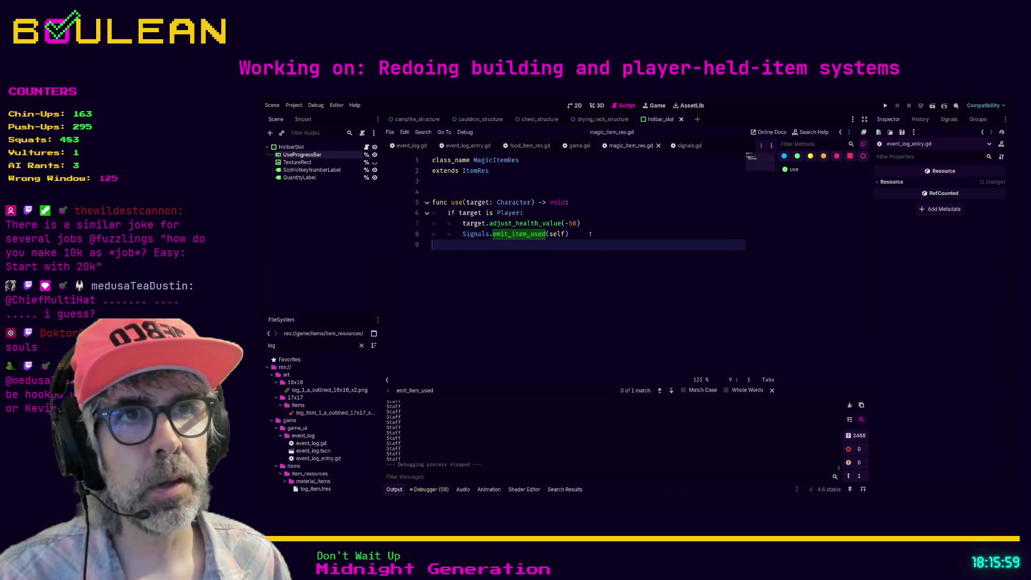
- Open a blank line above the Signals call and insert SkillManager via autocomplete
{"action": "left_click", "coordinate": [589, 234]}
{"action": "key", "text": "Return"}
{"action": "type", "text": "s"}
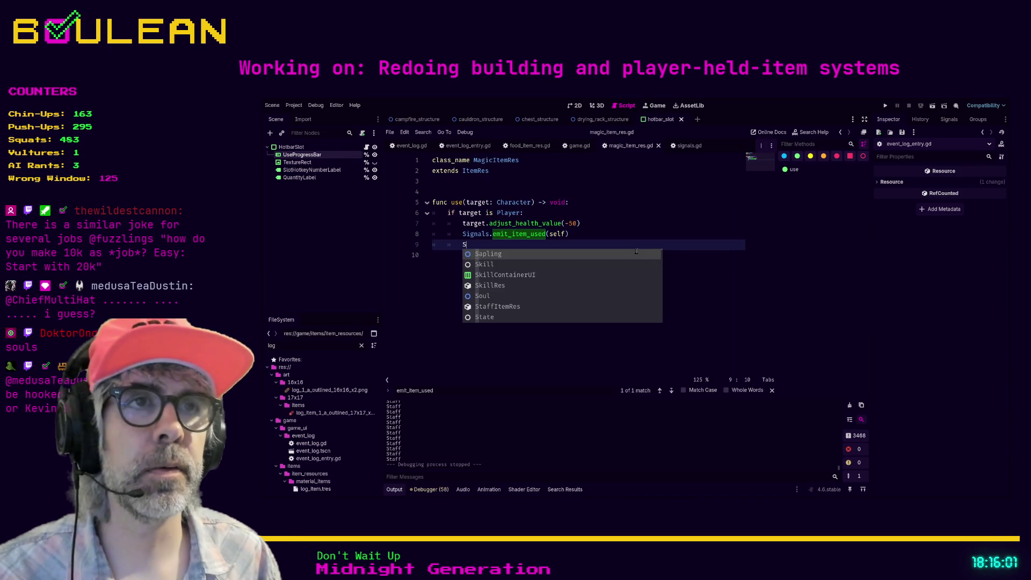
{"action": "key", "text": "BackSpace"}
{"action": "key", "text": "Up"}
{"action": "key", "text": "Return"}
{"action": "key", "text": "Up"}
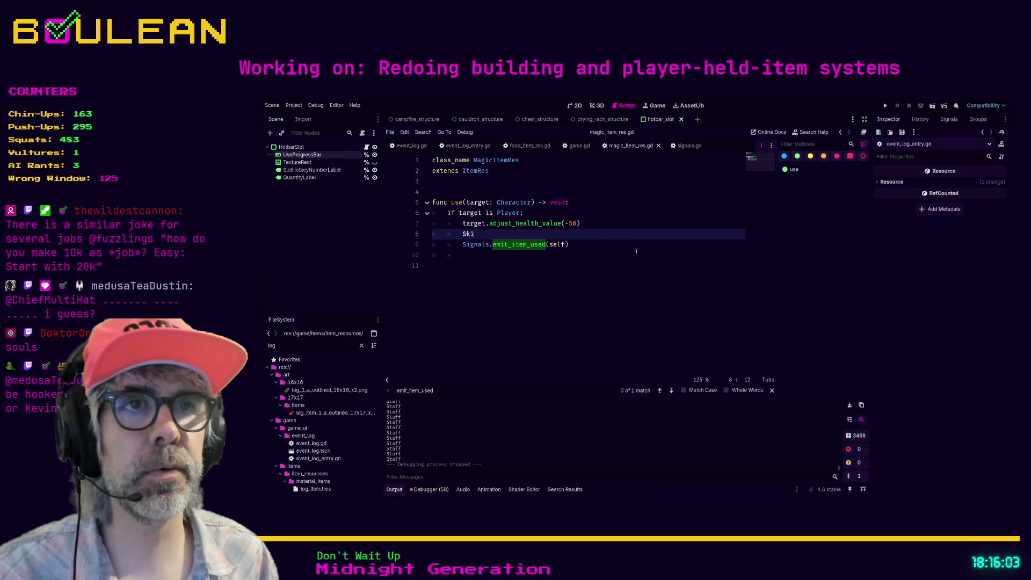
{"action": "type", "text": "llMa"}
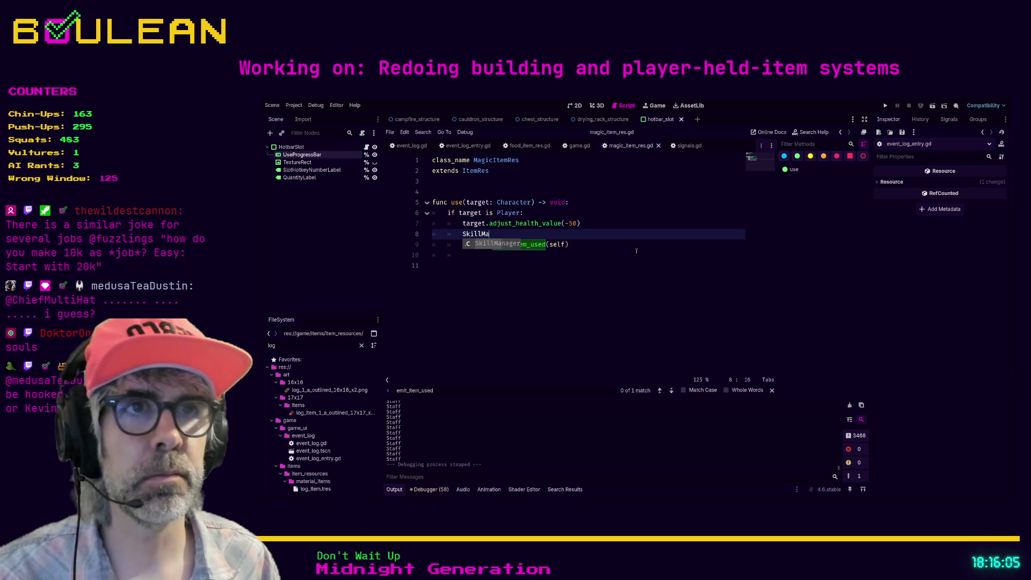
{"action": "key", "text": "Return"}
- Add and then remove the xp_increase_amount member on SkillManager, and open skill_manager.gd
{"action": "type", "text": "."}
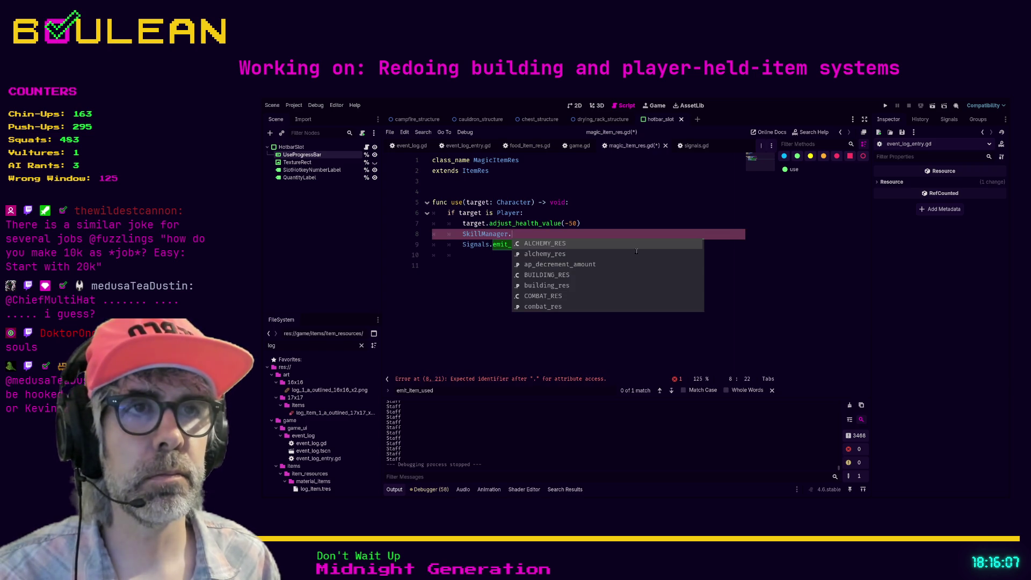
{"action": "type", "text": "incre"}
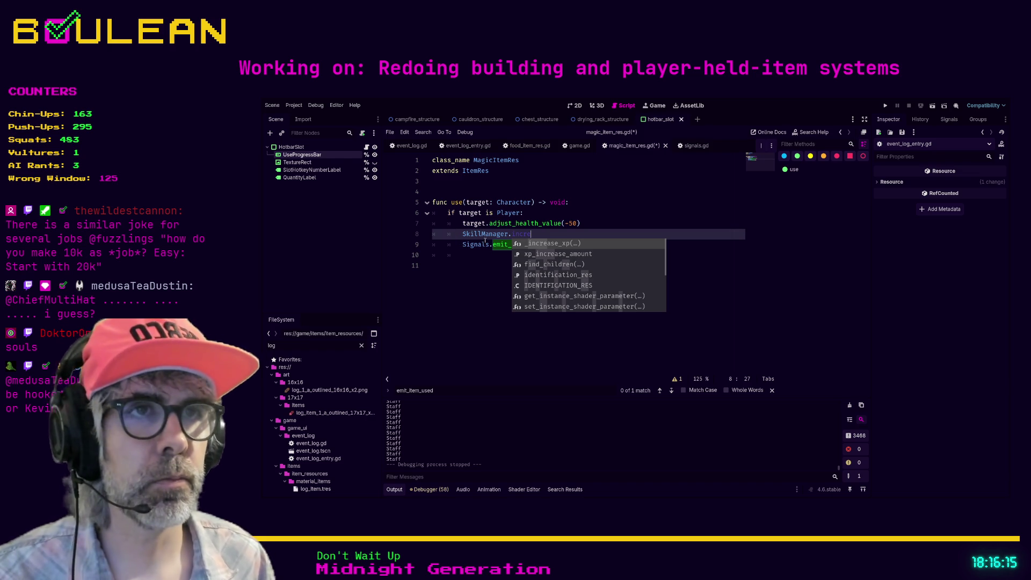
{"action": "key", "text": "Down"}
{"action": "key", "text": "Return"}
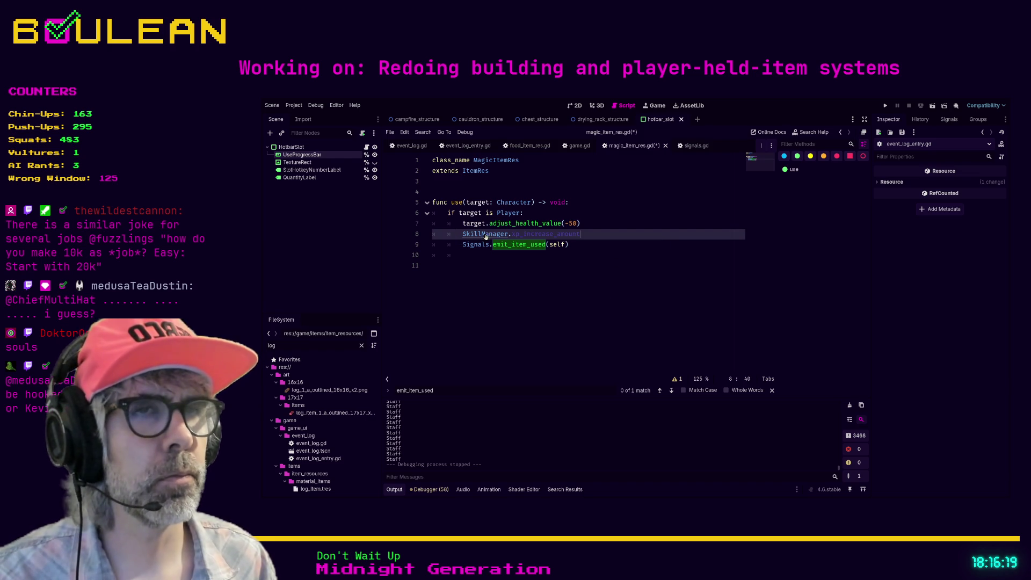
{"action": "key", "text": "ctrl+shift+Left"}
{"action": "key", "text": "ctrl+shift+Left"}
{"action": "key", "text": "BackSpace"}
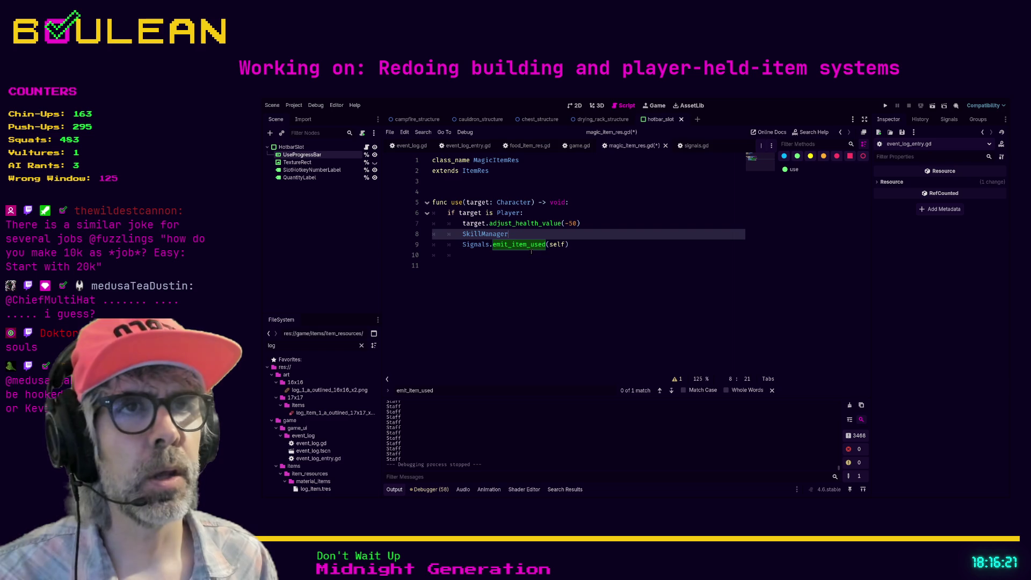
{"action": "left_click", "coordinate": [483, 233], "text": "ctrl"}
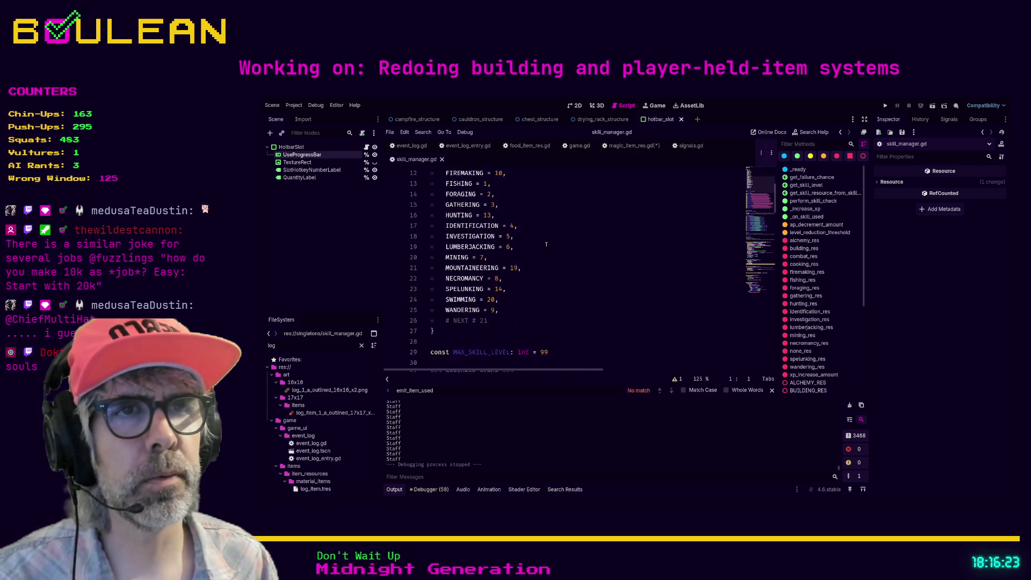
- Scroll through skill_manager.gd down to the _on_skill_used handler function
{"action": "scroll", "coordinate": [546, 245], "scroll_direction": "down", "scroll_amount": 10}
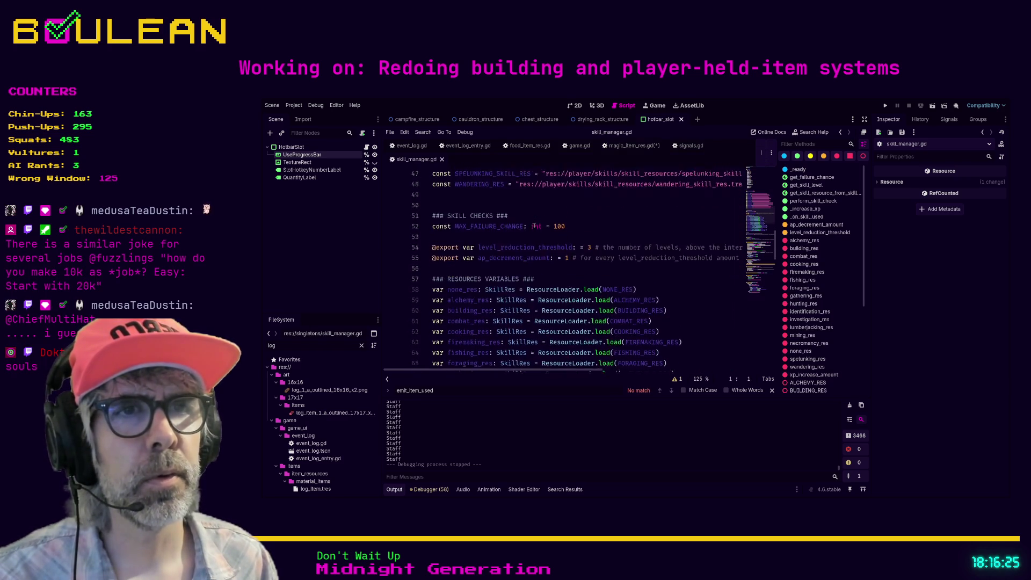
{"action": "scroll", "coordinate": [535, 226], "scroll_direction": "down", "scroll_amount": 9}
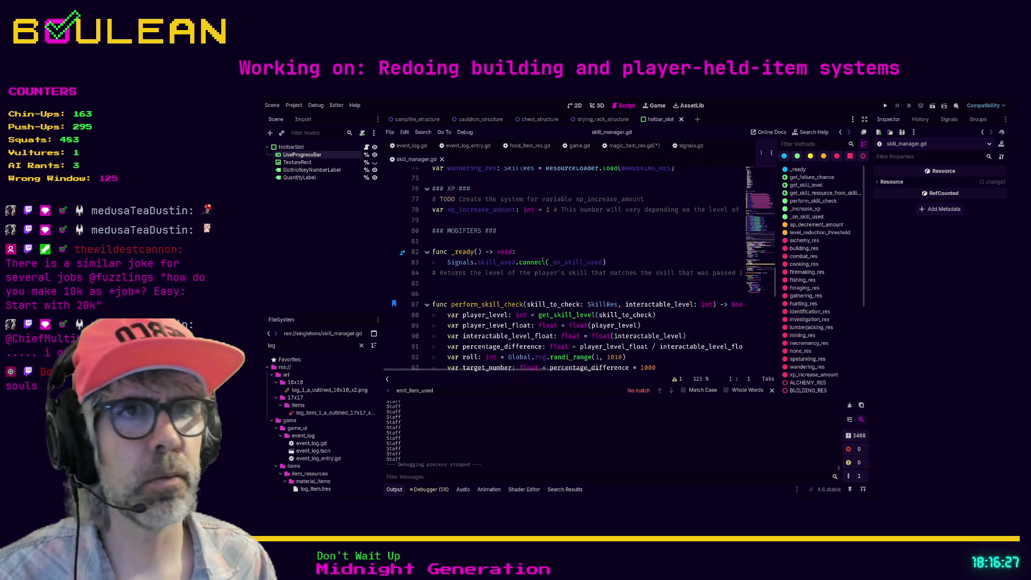
{"action": "scroll", "coordinate": [544, 261], "scroll_direction": "down", "scroll_amount": 2}
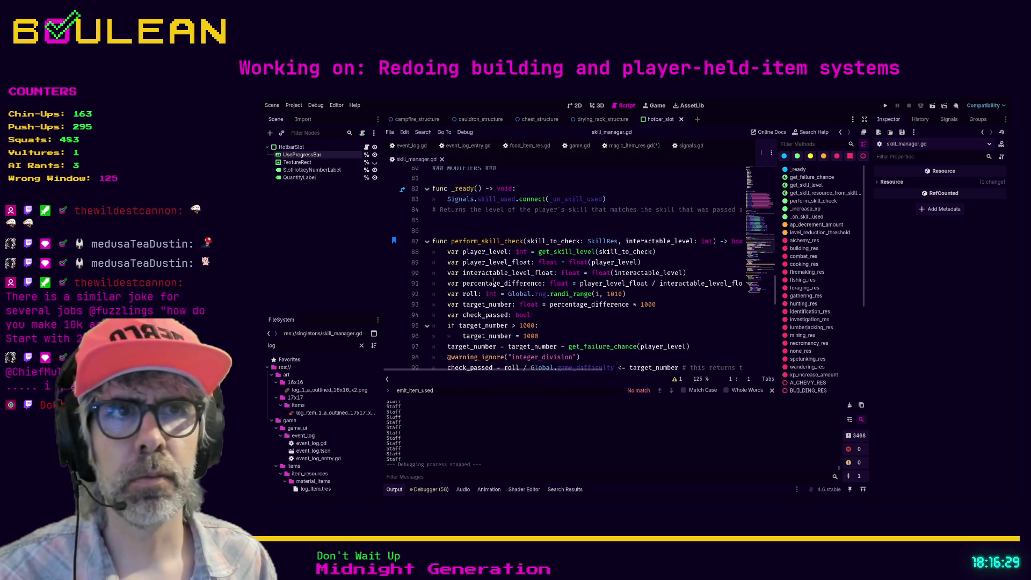
{"action": "scroll", "coordinate": [493, 280], "scroll_direction": "down", "scroll_amount": 4}
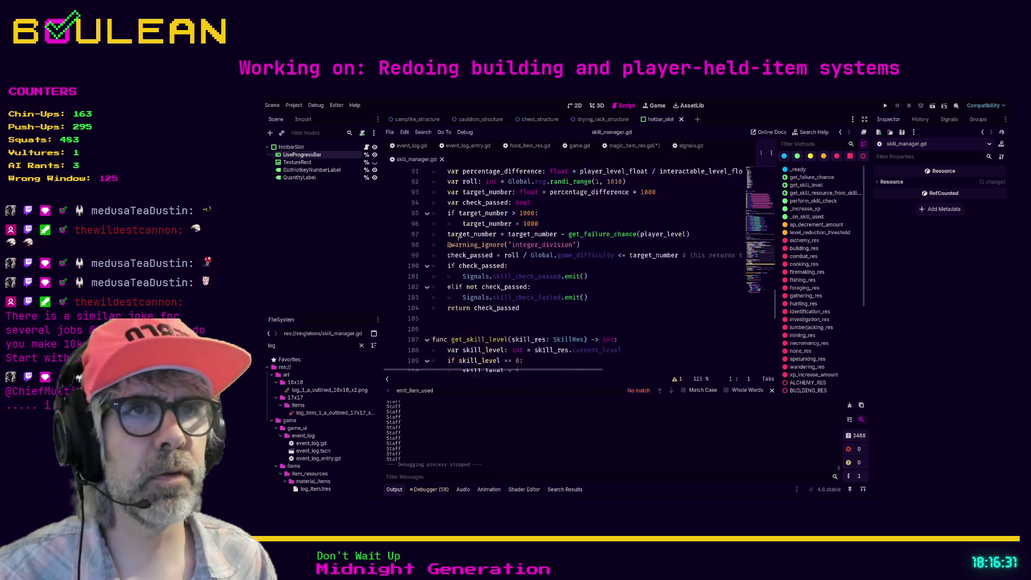
{"action": "scroll", "coordinate": [458, 236], "scroll_direction": "down", "scroll_amount": 2}
{"action": "scroll", "coordinate": [458, 238], "scroll_direction": "down", "scroll_amount": 2}
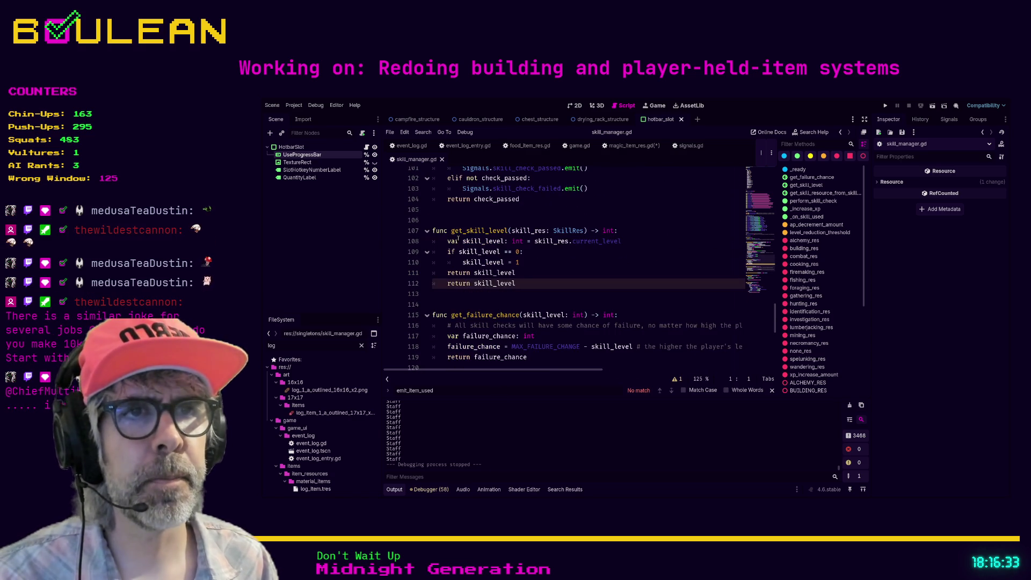
{"action": "scroll", "coordinate": [459, 242], "scroll_direction": "down", "scroll_amount": 3}
{"action": "scroll", "coordinate": [465, 274], "scroll_direction": "down", "scroll_amount": 1}
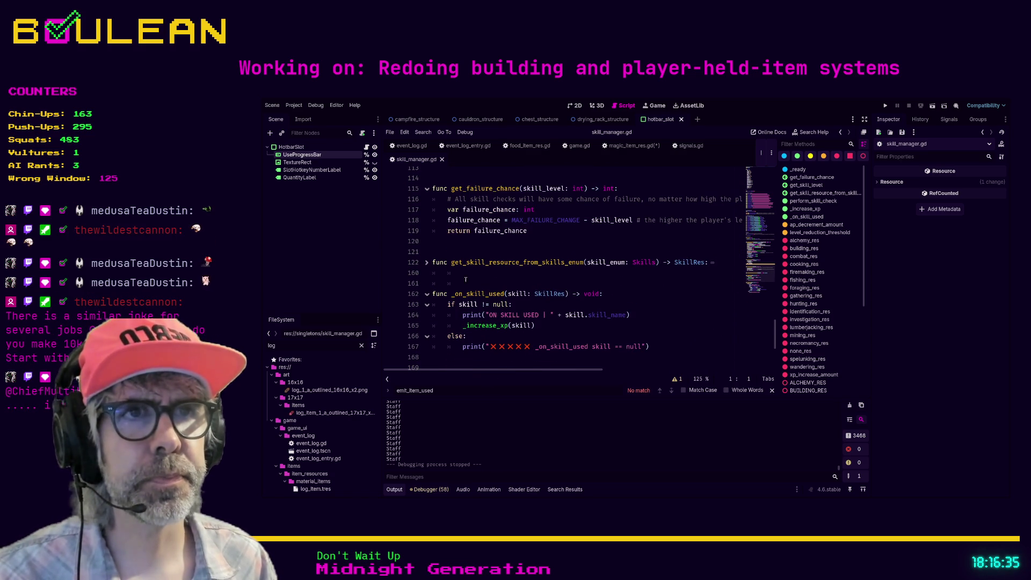
{"action": "scroll", "coordinate": [465, 277], "scroll_direction": "up", "scroll_amount": 1}
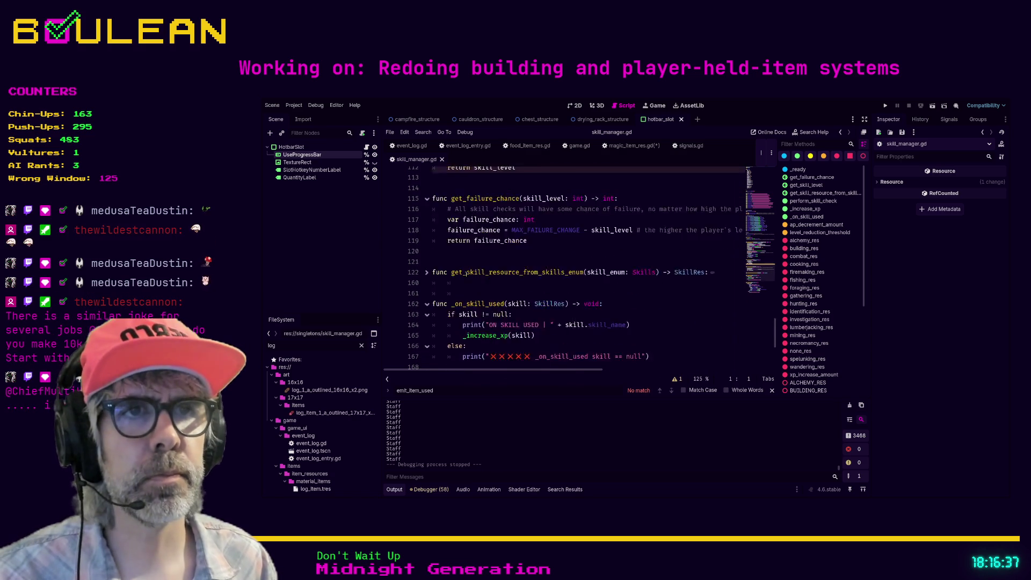
{"action": "scroll", "coordinate": [466, 273], "scroll_direction": "down", "scroll_amount": 1}
{"action": "scroll", "coordinate": [528, 283], "scroll_direction": "down", "scroll_amount": 1}
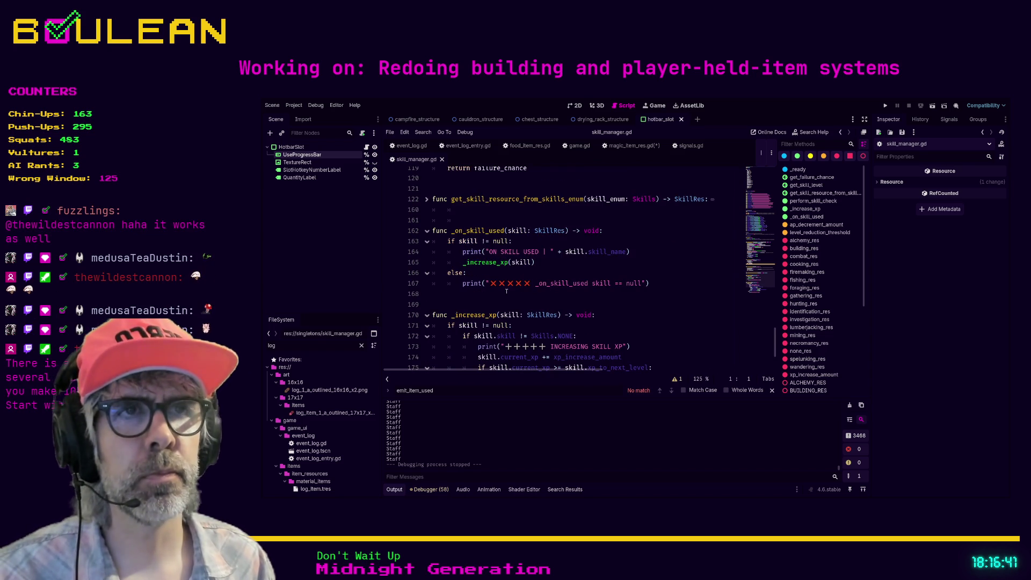
{"action": "scroll", "coordinate": [524, 290], "scroll_direction": "up", "scroll_amount": 1}
{"action": "left_click", "coordinate": [587, 295]}
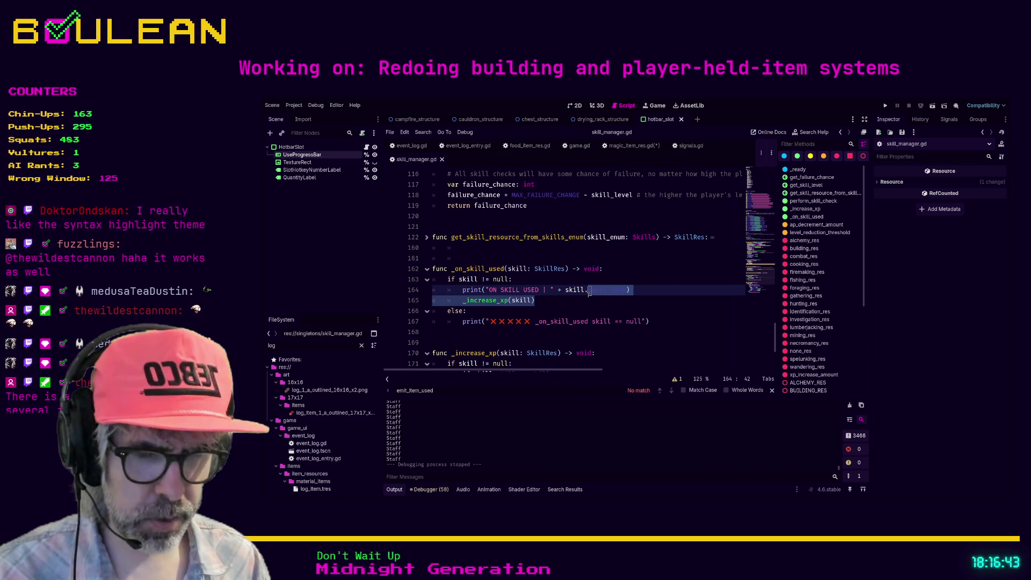
- Search for _on_skill_used, find its connection in _ready, and open the skill_used definition in signals.gd
{"action": "key", "text": "ctrl+f"}
{"action": "type", "text": "_on_skill_us"}
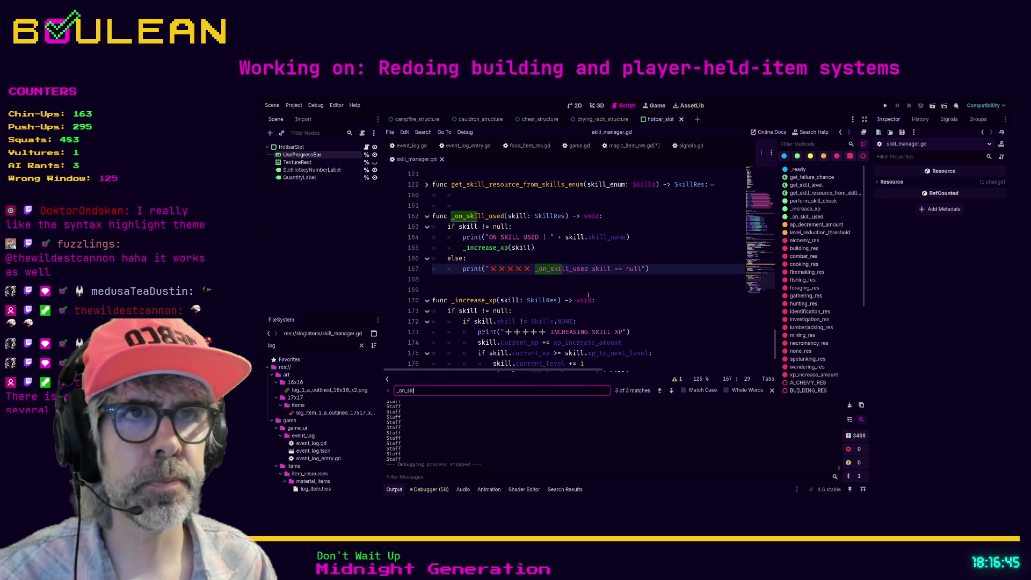
{"action": "type", "text": "ed"}
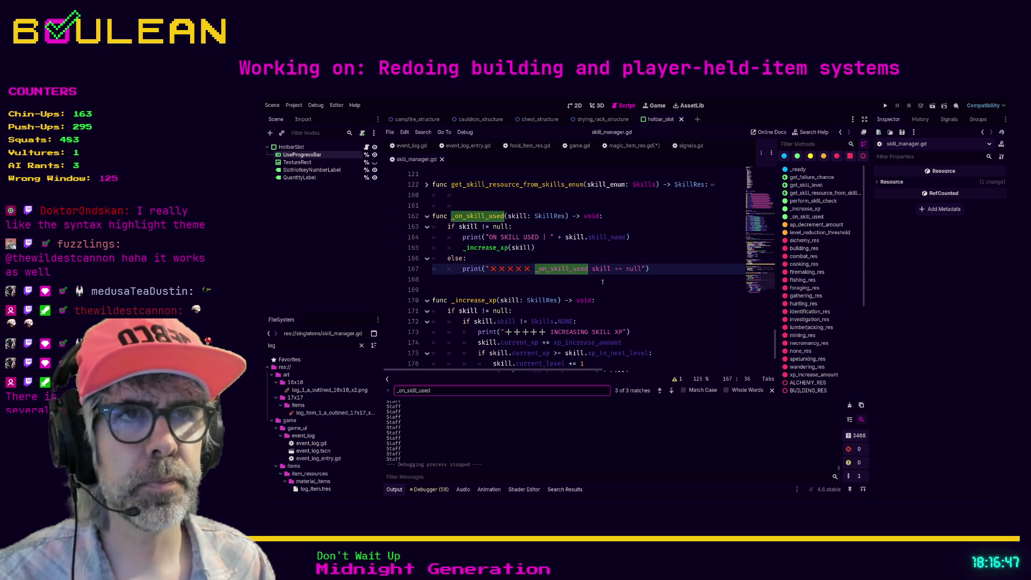
{"action": "scroll", "coordinate": [603, 282], "scroll_direction": "up", "scroll_amount": 3}
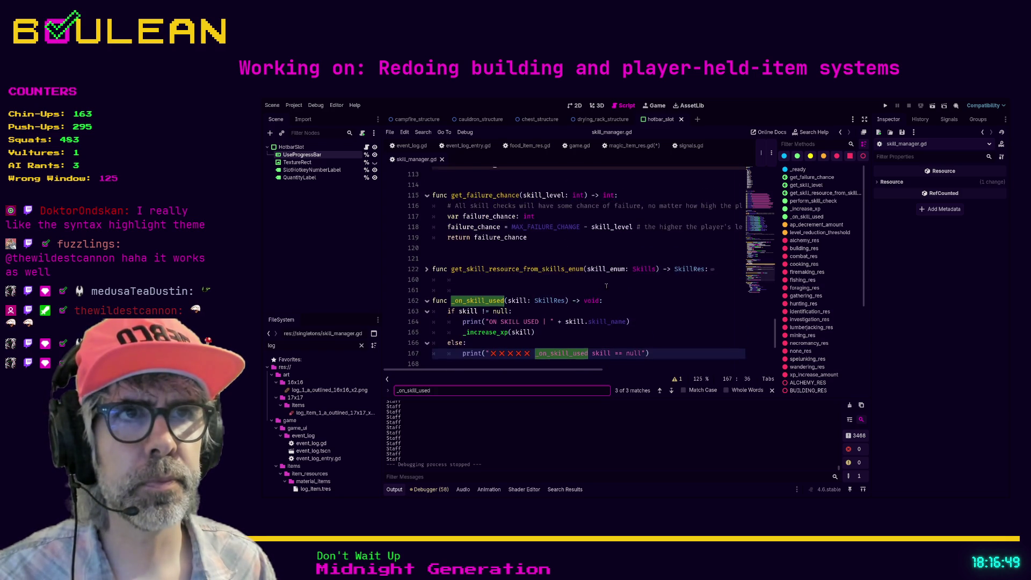
{"action": "scroll", "coordinate": [606, 285], "scroll_direction": "up", "scroll_amount": 7}
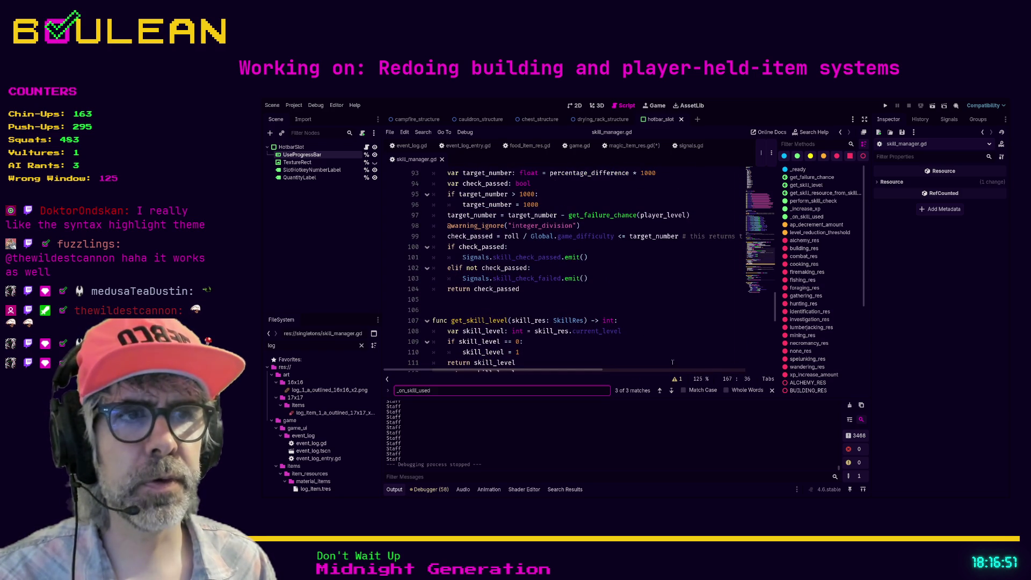
{"action": "left_click", "coordinate": [660, 391]}
{"action": "left_click", "coordinate": [659, 391]}
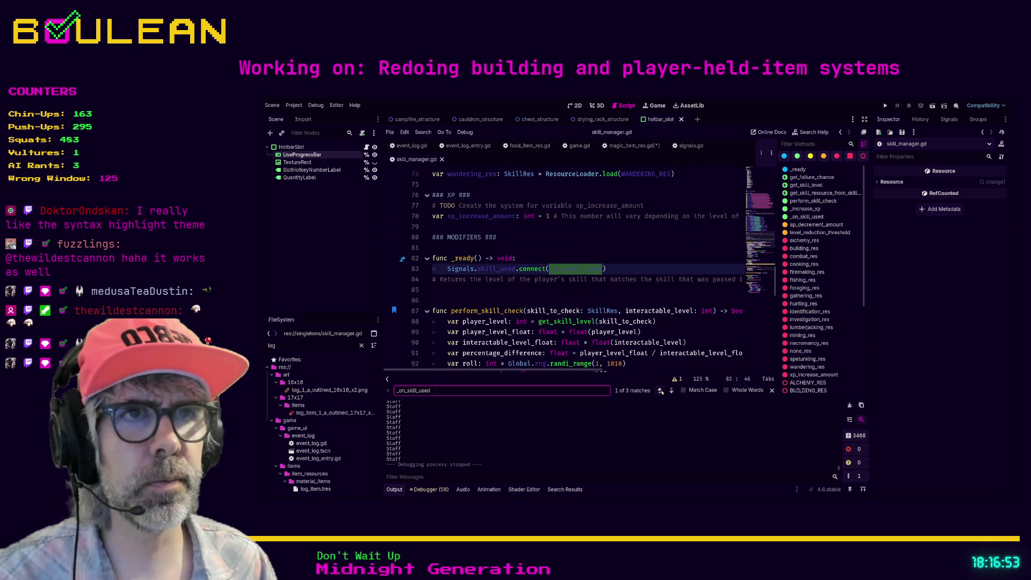
{"action": "left_click", "coordinate": [527, 288]}
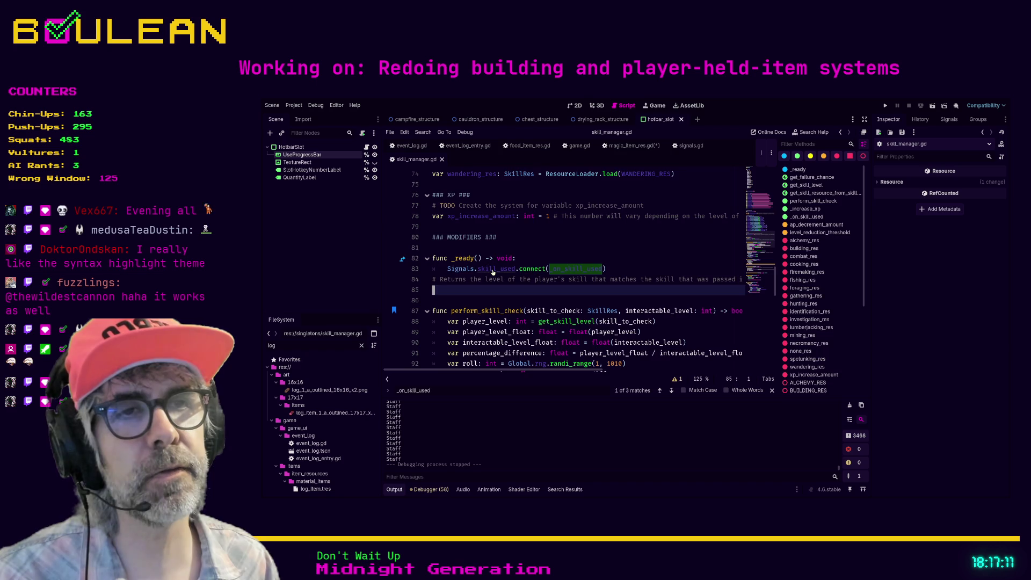
{"action": "left_click", "coordinate": [492, 271], "text": "ctrl"}
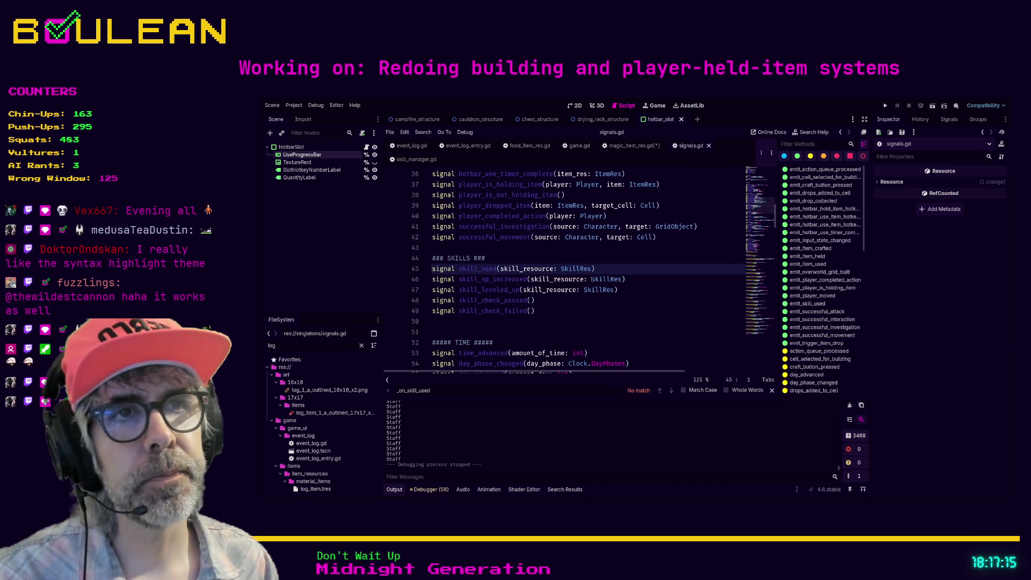
- Look over the SKILLS signals in signals.gd, then go back to magic_item_res.gd
{"action": "scroll", "coordinate": [591, 278], "scroll_direction": "up", "scroll_amount": 8}
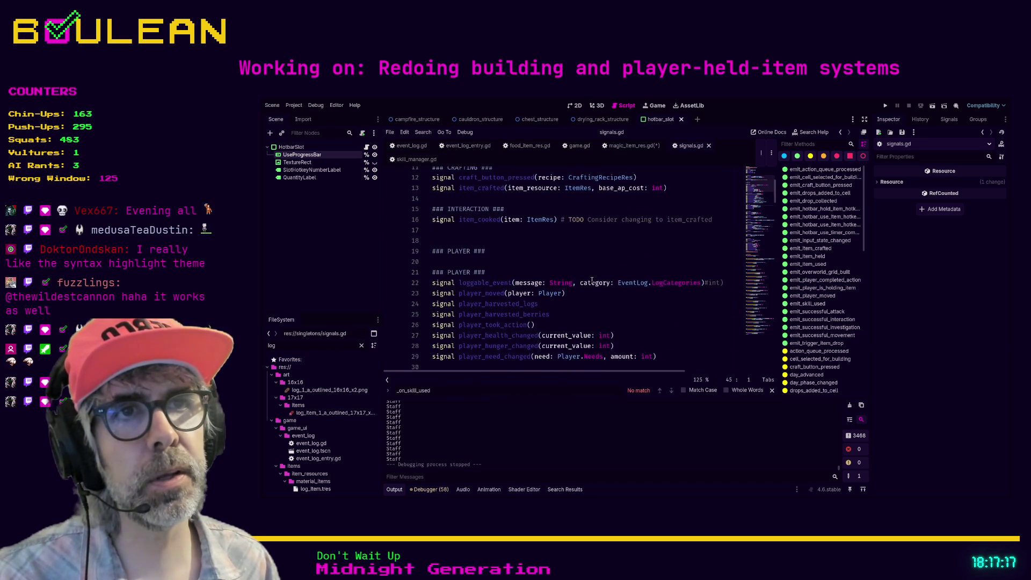
{"action": "scroll", "coordinate": [591, 278], "scroll_direction": "down", "scroll_amount": 8}
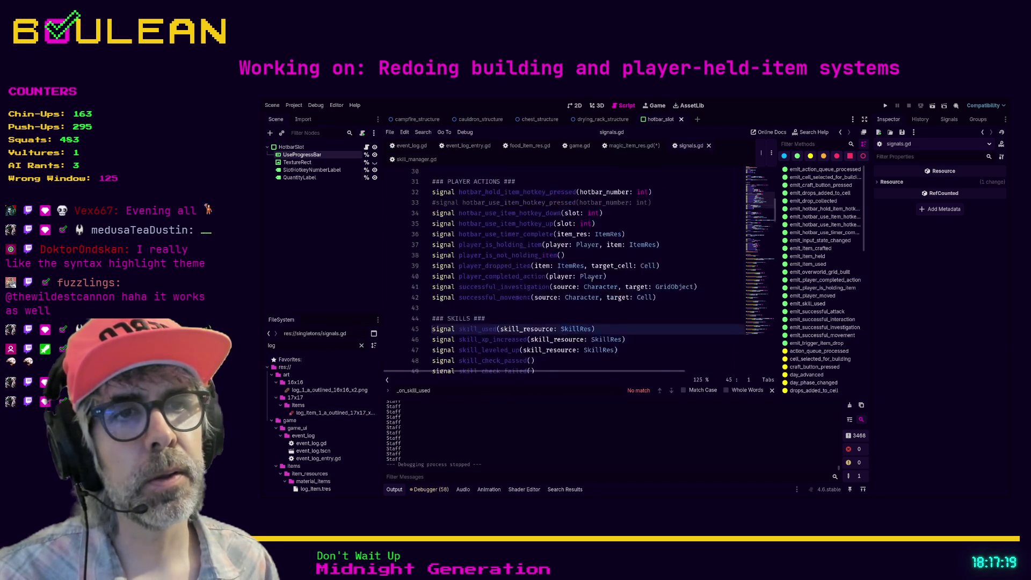
{"action": "left_click", "coordinate": [574, 324]}
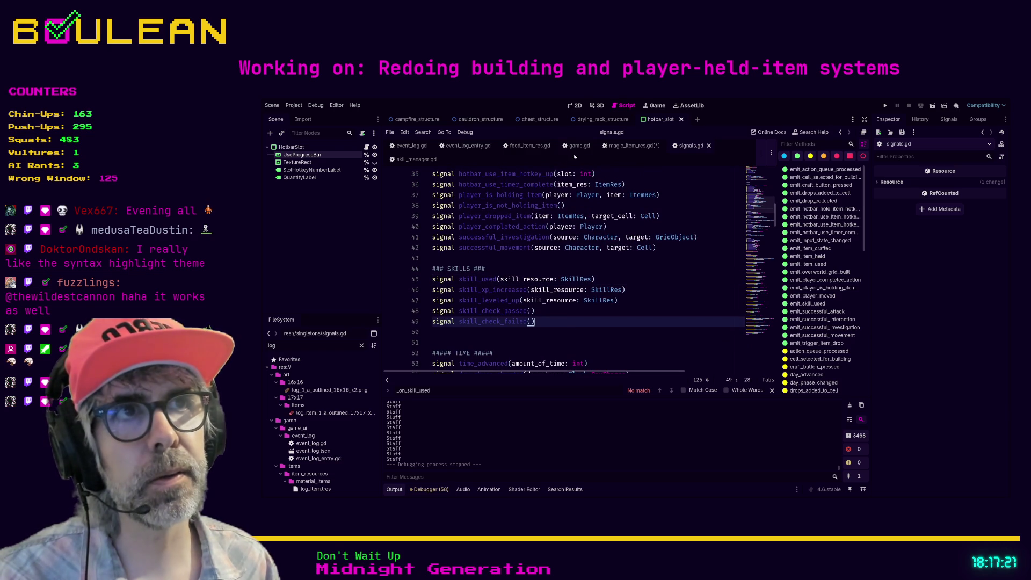
{"action": "left_click", "coordinate": [629, 147]}
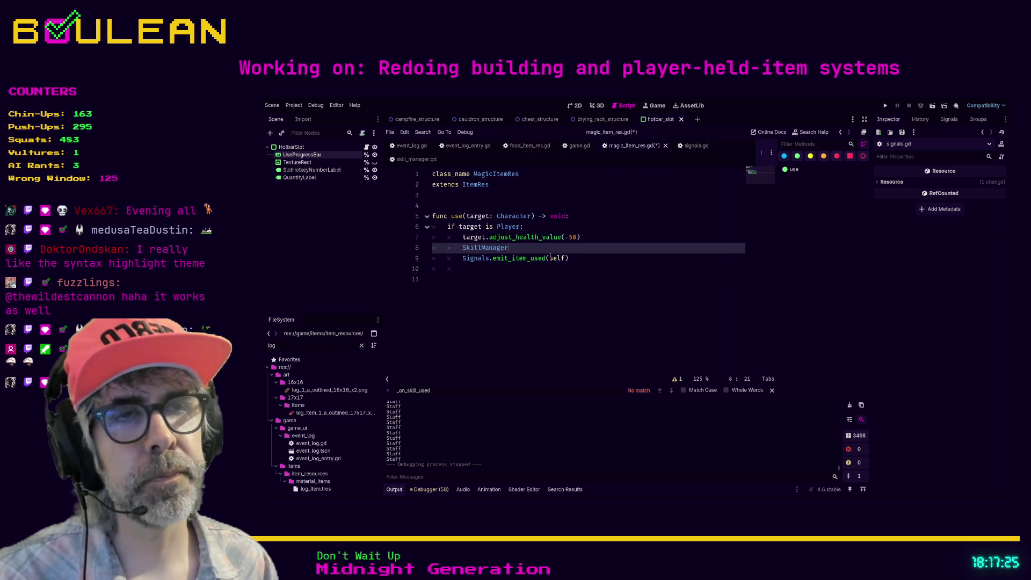
- Replace SkillManager on line 8 with Signals.skill_used( and check its declaration in signals.gd
{"action": "key", "text": "ctrl+shift+Left"}
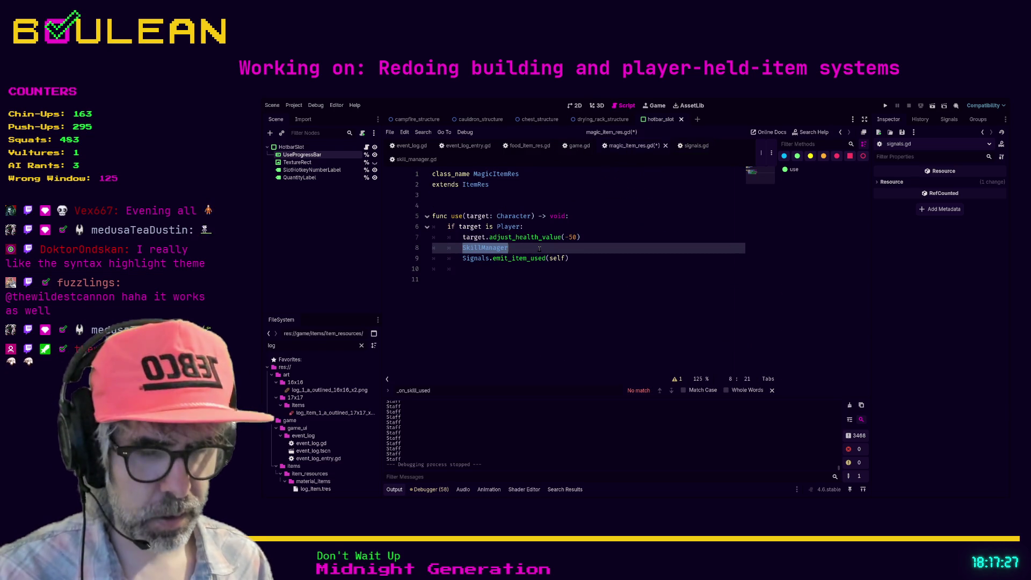
{"action": "type", "text": "Sig"}
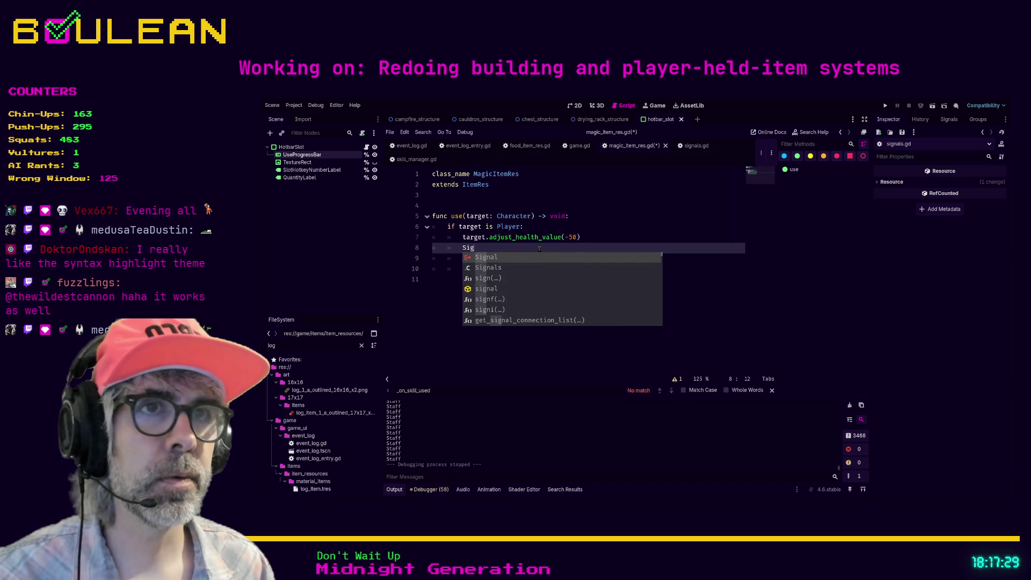
{"action": "key", "text": "Down"}
{"action": "key", "text": "Return"}
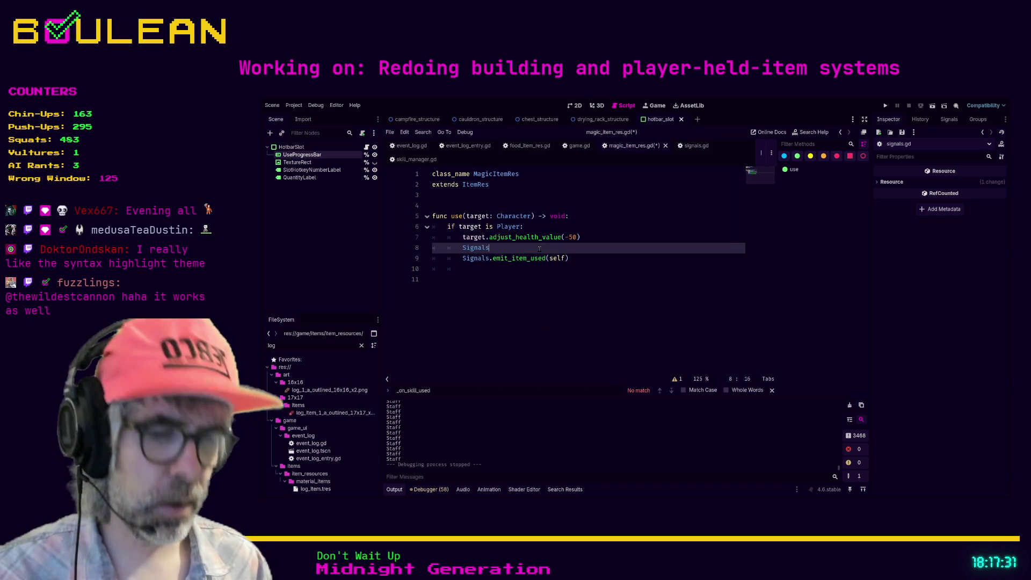
{"action": "type", "text": ".skill"}
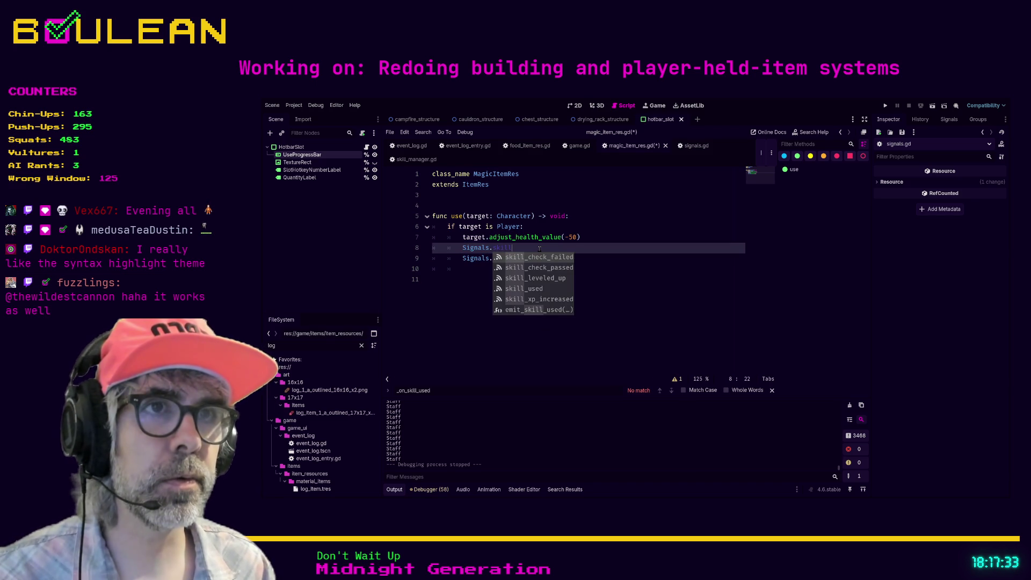
{"action": "key", "text": "Down"}
{"action": "key", "text": "Down"}
{"action": "key", "text": "Down"}
{"action": "key", "text": "Return"}
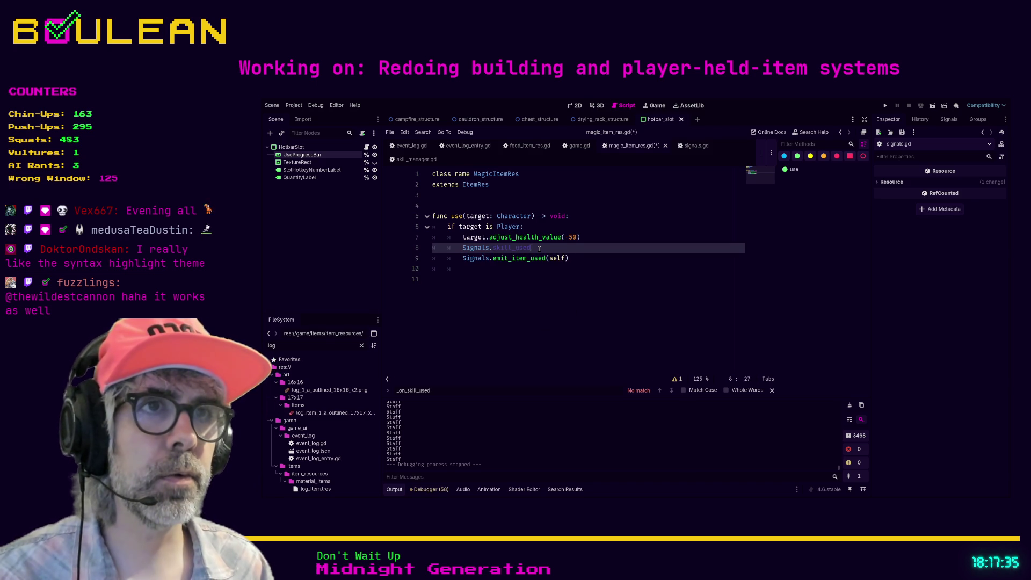
{"action": "type", "text": "("}
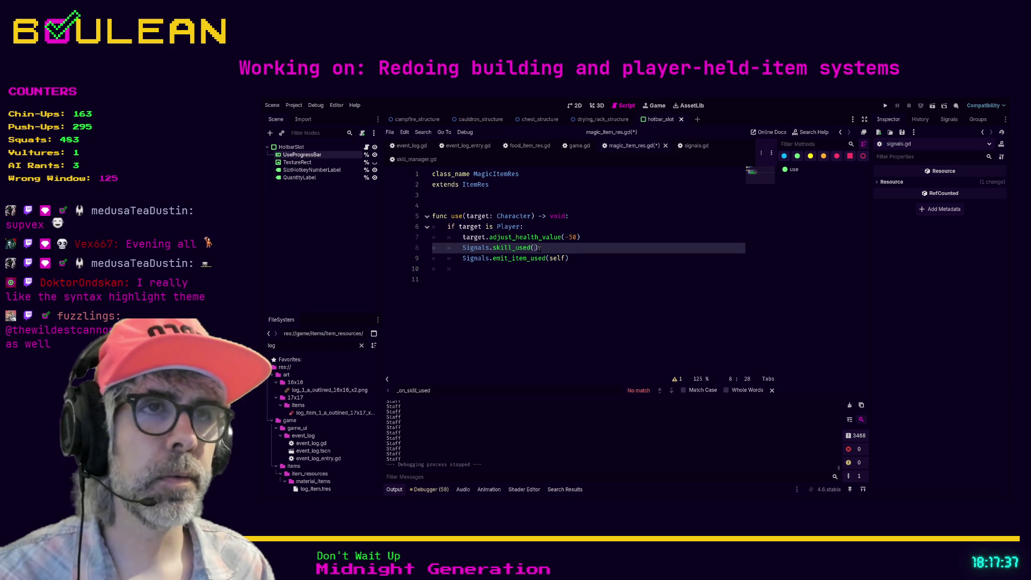
{"action": "left_click", "coordinate": [512, 250]}
{"action": "left_click", "coordinate": [512, 250], "text": "ctrl"}
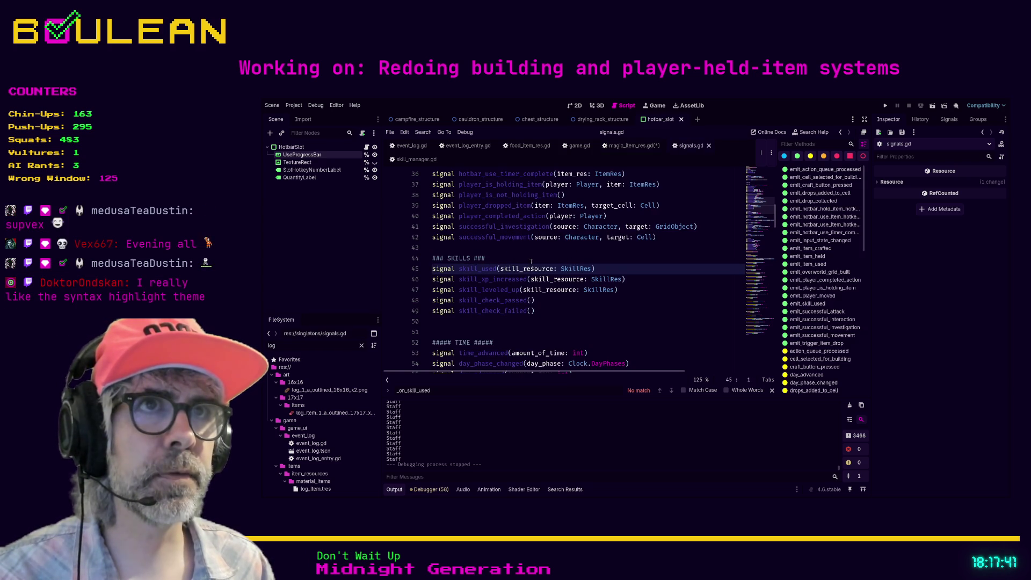
{"action": "left_click", "coordinate": [635, 146]}
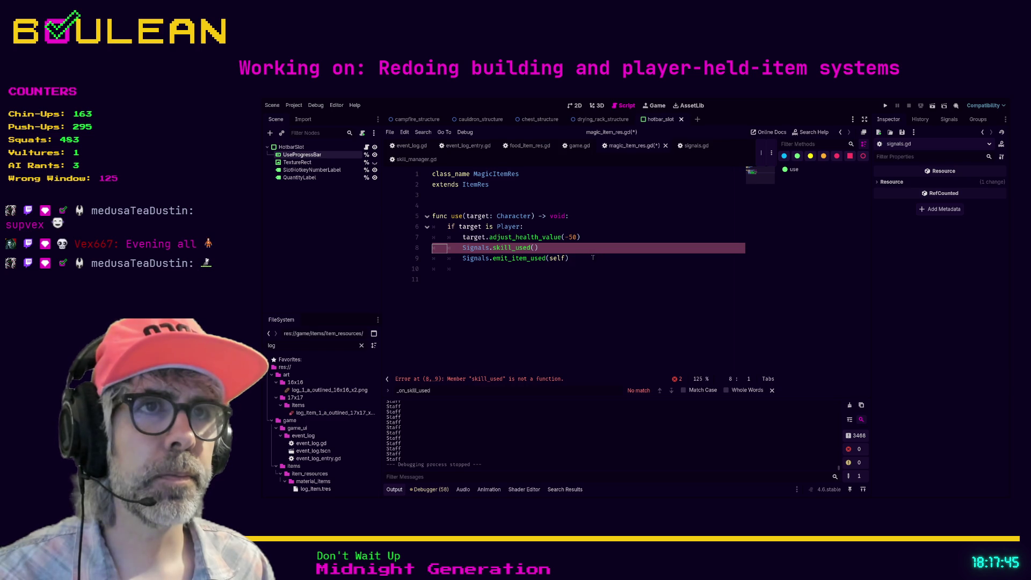
- Start a self. argument inside skill_used and filter the FileSystem for 'skill'
{"action": "left_click", "coordinate": [535, 248]}
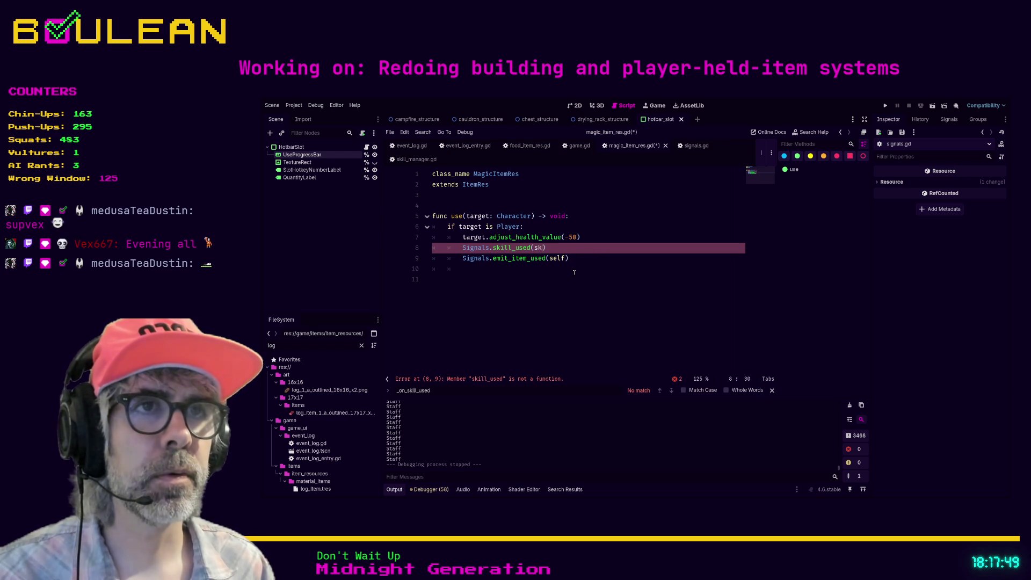
{"action": "type", "text": "ill"}
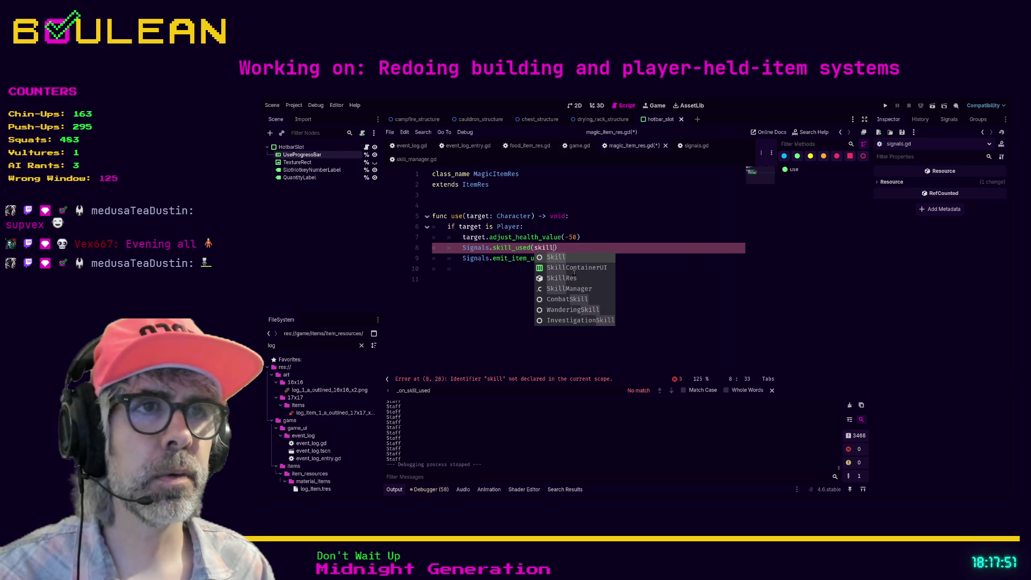
{"action": "key", "text": "BackSpace"}
{"action": "key", "text": "BackSpace"}
{"action": "key", "text": "BackSpace"}
{"action": "type", "text": "."}
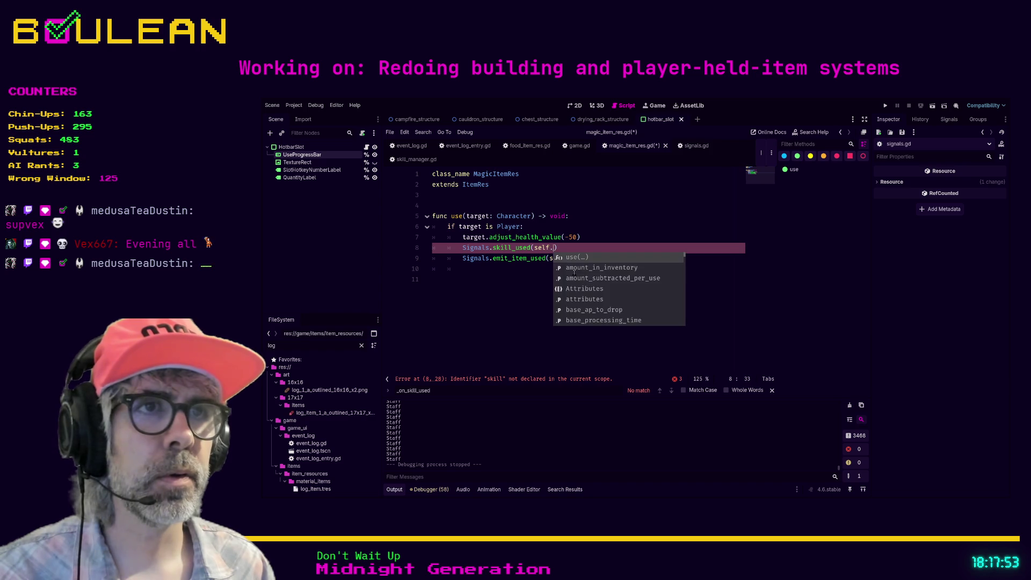
{"action": "key", "text": "Down"}
{"action": "key", "text": "Down"}
{"action": "key", "text": "Down"}
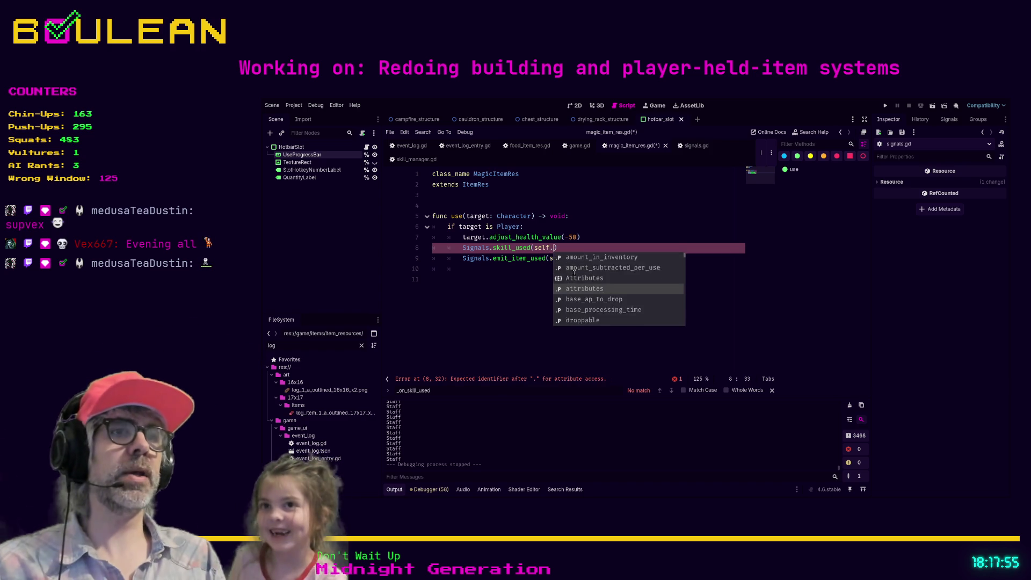
{"action": "key", "text": "Down"}
{"action": "key", "text": "Down"}
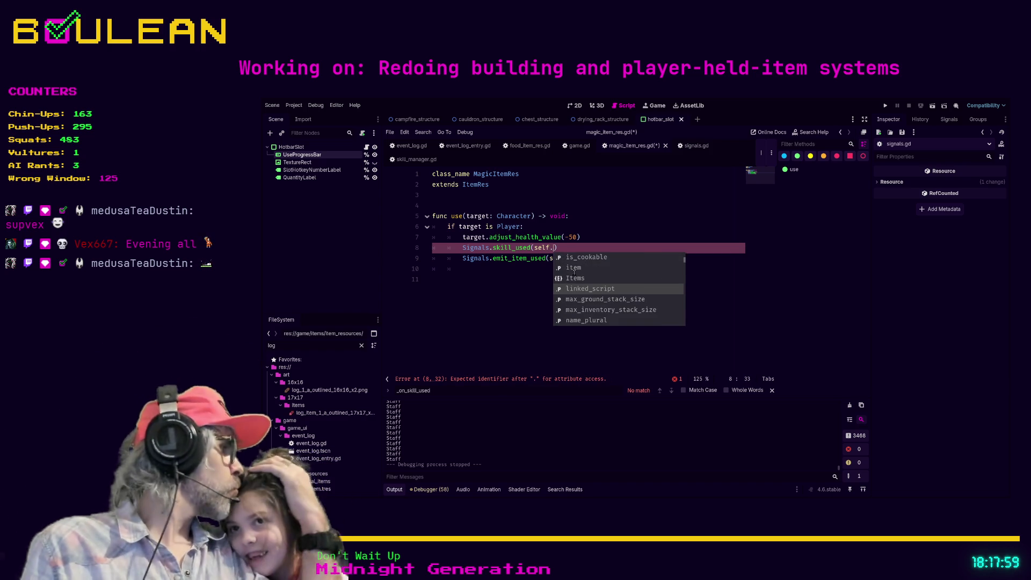
{"action": "type", "text": "cast"}
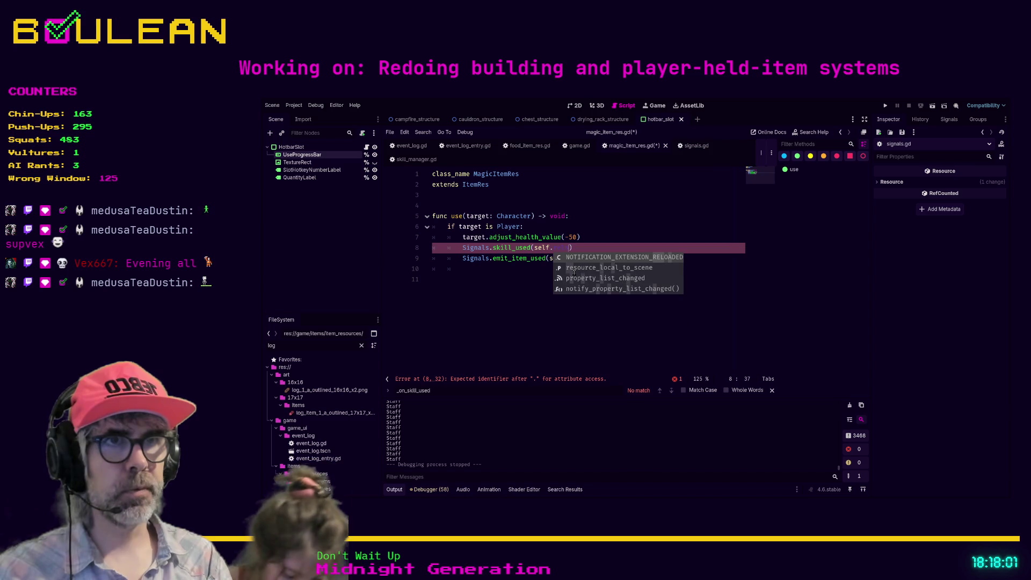
{"action": "key", "text": "BackSpace"}
{"action": "key", "text": "BackSpace"}
{"action": "key", "text": "BackSpace"}
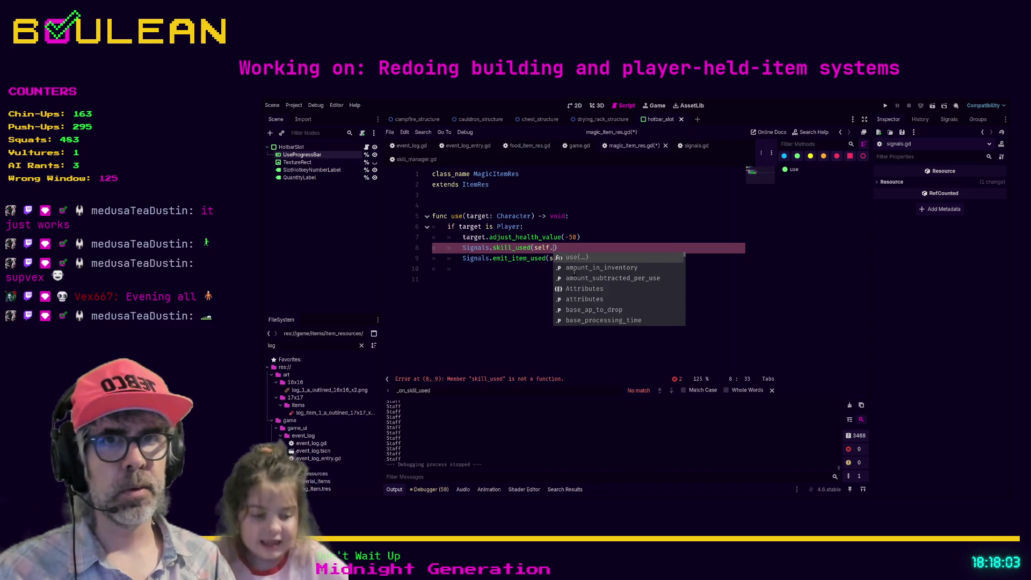
{"action": "double_click", "coordinate": [333, 346]}
{"action": "type", "text": "skill"}
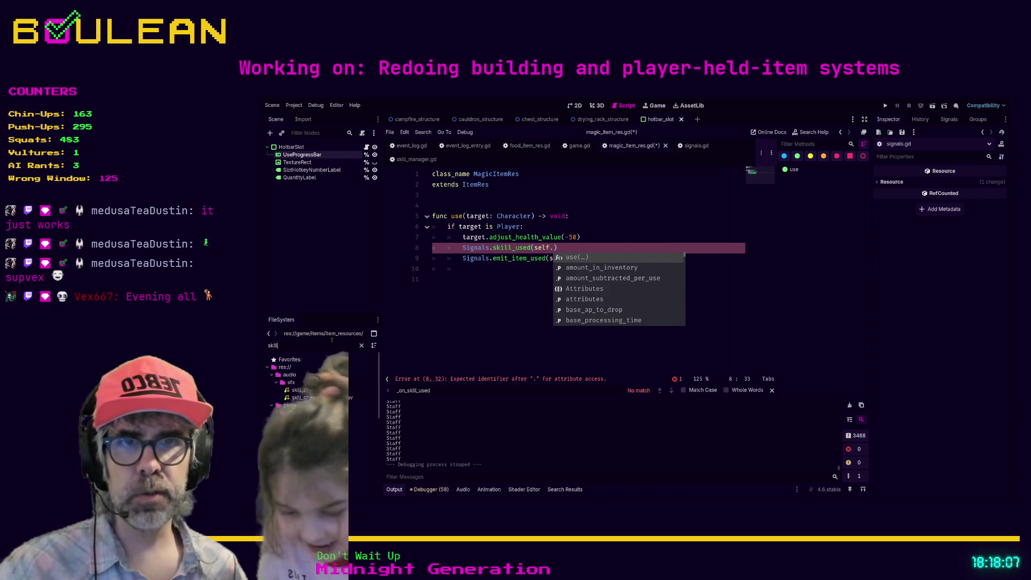
- Change the FileSystem filter to 'soul' and select soul_item.tres to view its properties
{"action": "scroll", "coordinate": [318, 402], "scroll_direction": "down", "scroll_amount": 1}
{"action": "scroll", "coordinate": [318, 402], "scroll_direction": "down", "scroll_amount": 3}
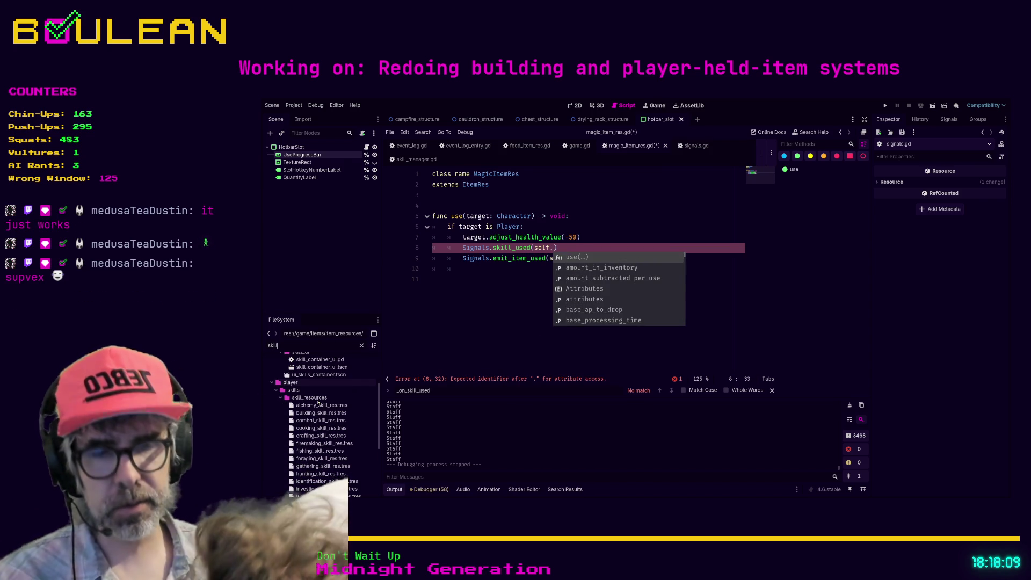
{"action": "type", "text": "oul"}
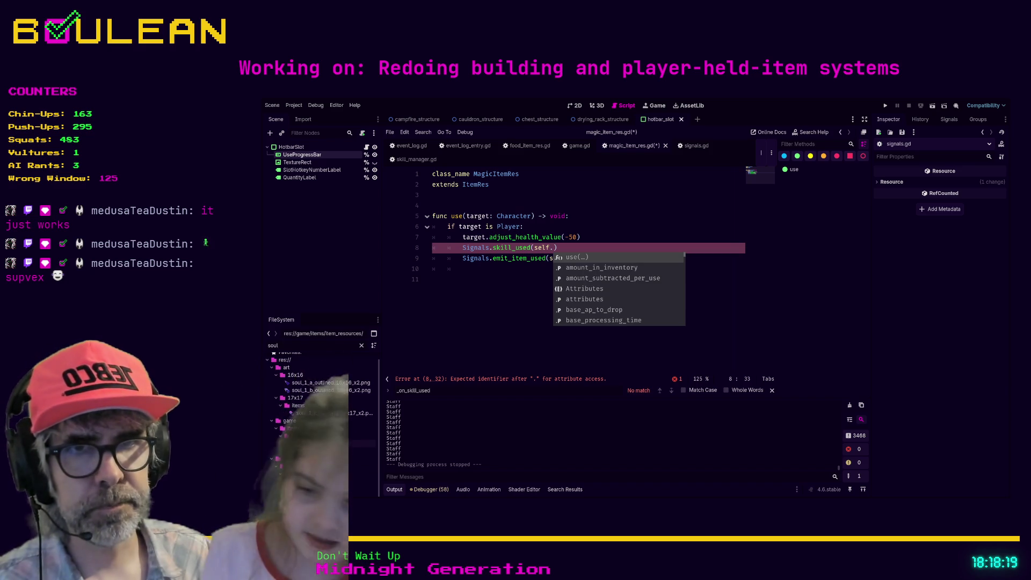
{"action": "left_click", "coordinate": [333, 451]}
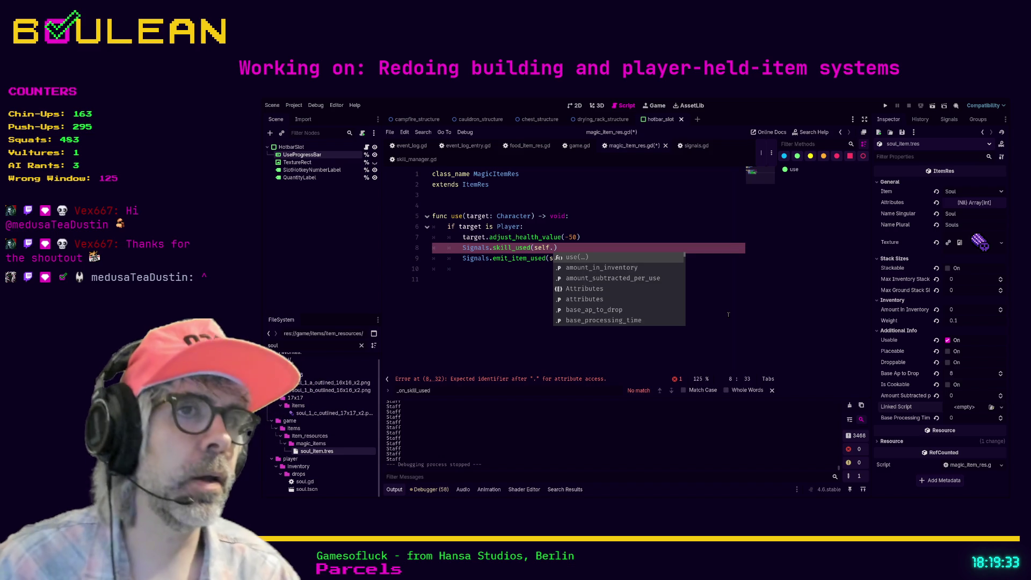
- Dismiss the autocomplete suggestions in the magic item script
{"action": "left_click", "coordinate": [572, 316]}
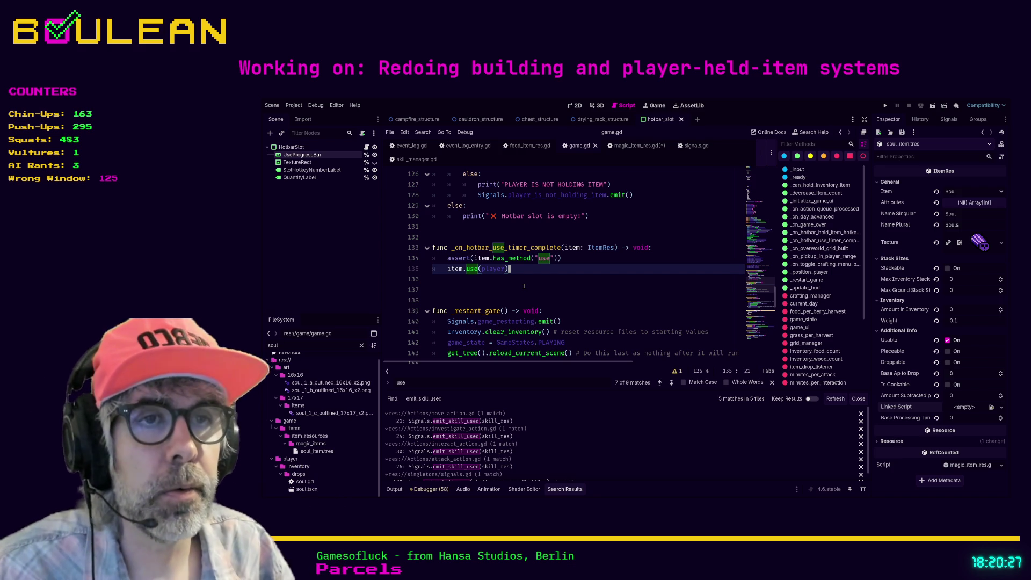
- Filter files for 'necro' and inspect necromancy_skill_res.tres: level 0, 0 XP, 3 XP to level
{"action": "left_click", "coordinate": [520, 279]}
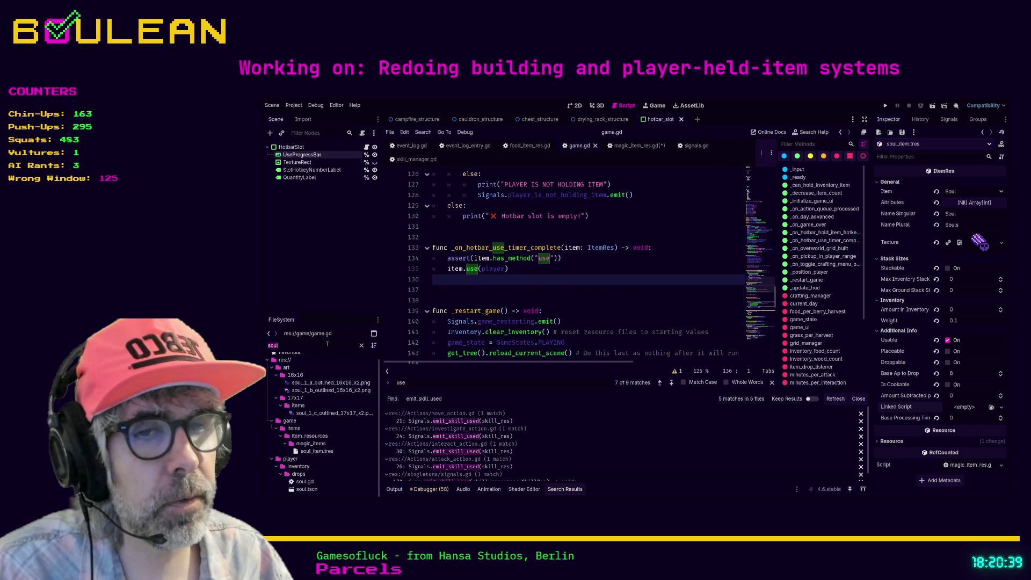
{"action": "type", "text": "necrom"}
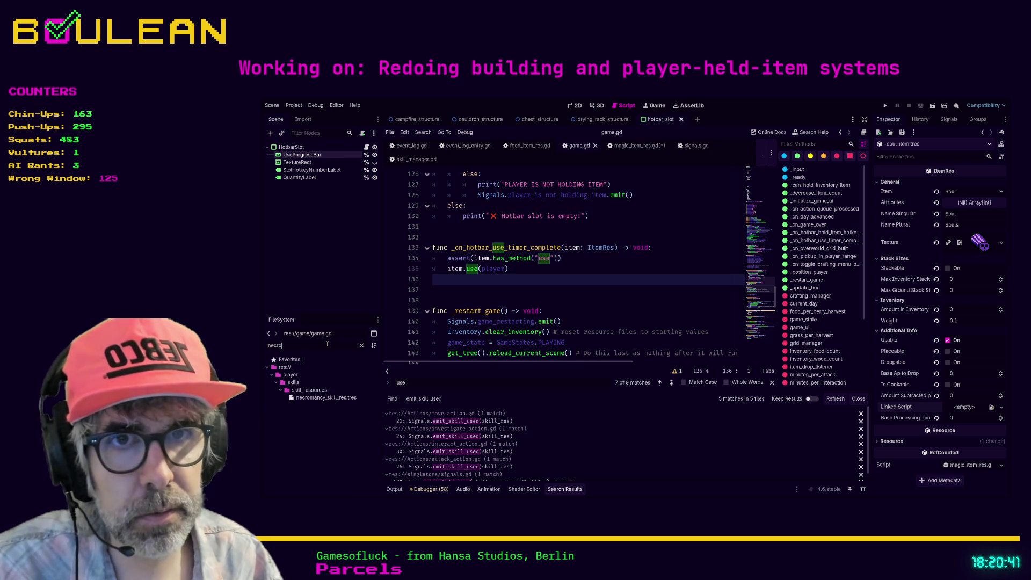
{"action": "left_click", "coordinate": [306, 398]}
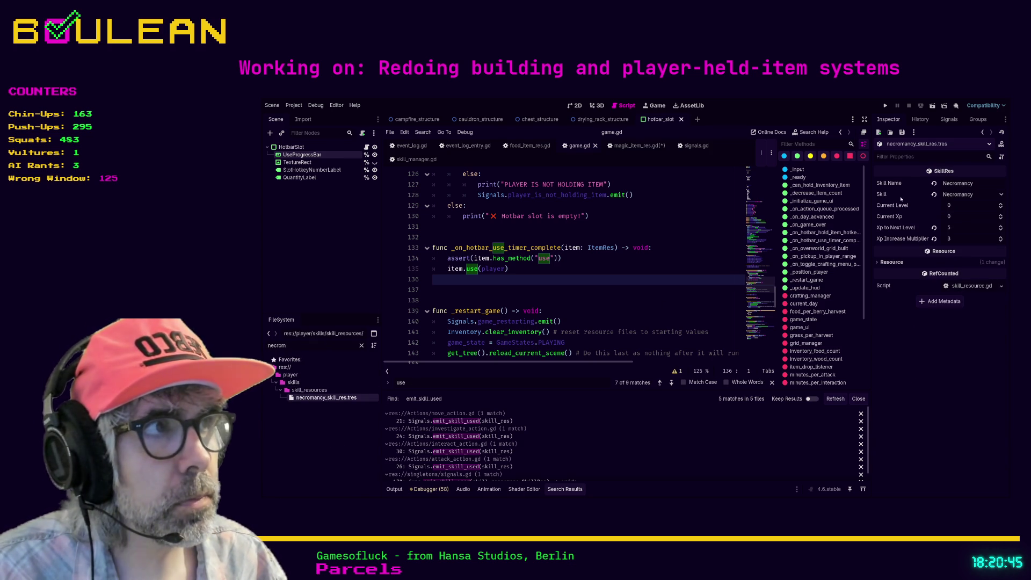
{"action": "left_click", "coordinate": [508, 296]}
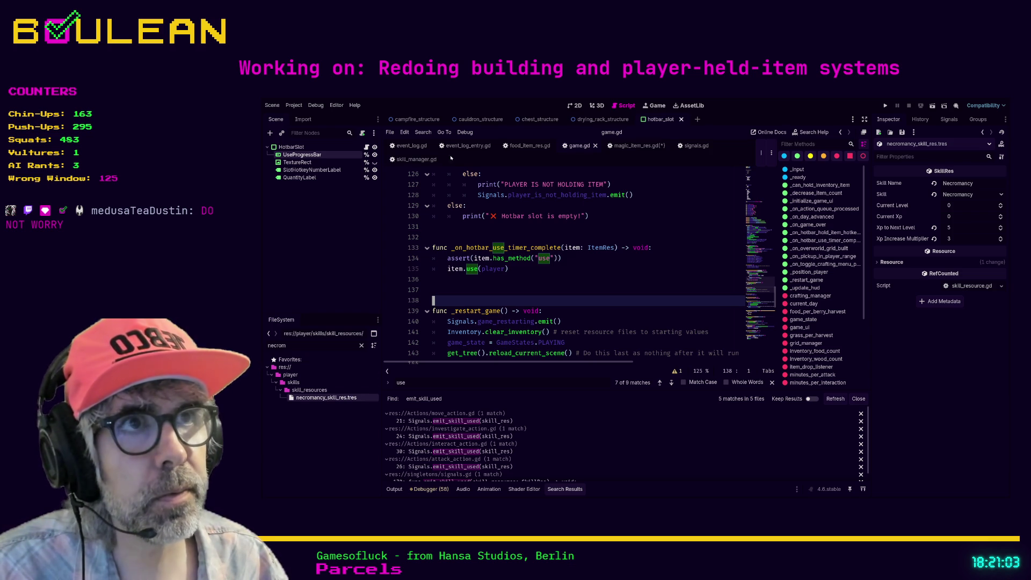
- In skill_manager.gd, expand get_skill_resource_from_skills_enum and go to the Skills.WANDERING case
{"action": "left_click", "coordinate": [416, 159]}
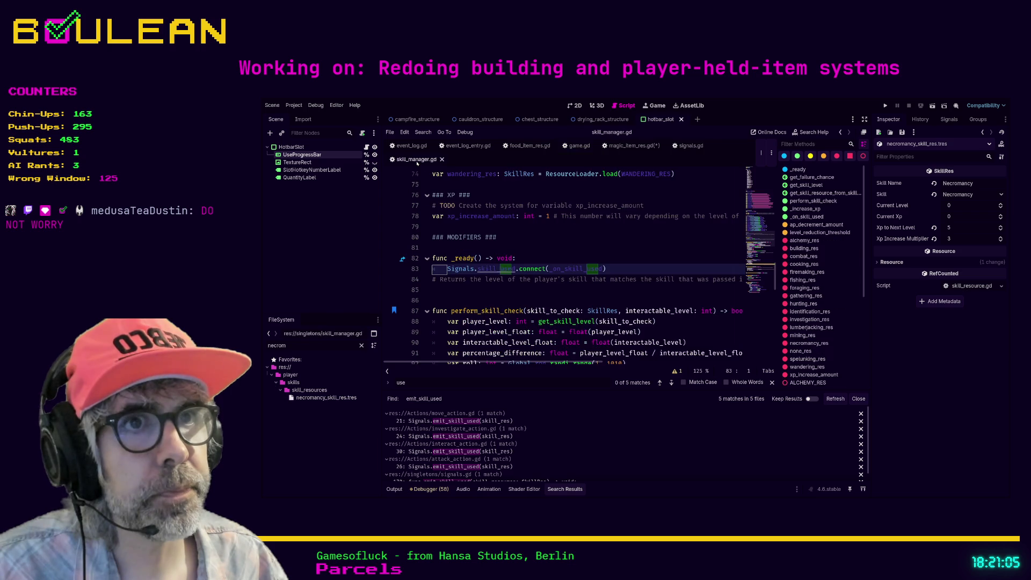
{"action": "scroll", "coordinate": [589, 254], "scroll_direction": "down", "scroll_amount": 10}
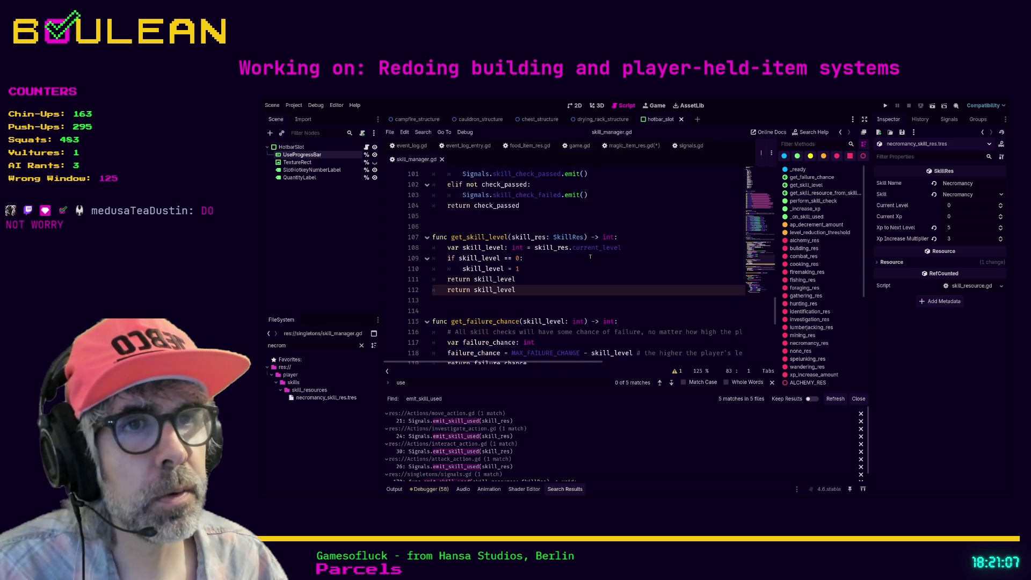
{"action": "scroll", "coordinate": [591, 257], "scroll_direction": "down", "scroll_amount": 4}
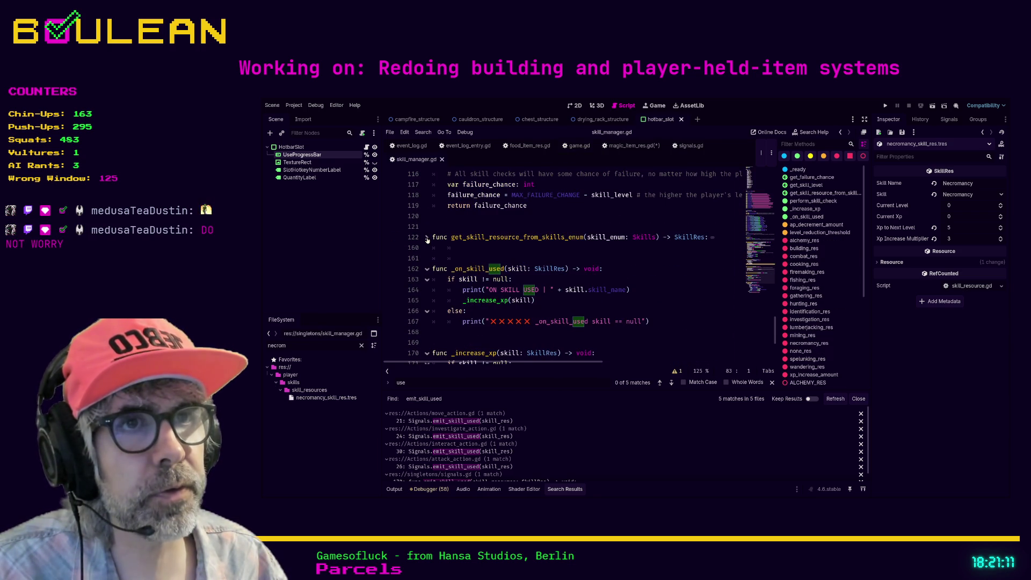
{"action": "left_click", "coordinate": [427, 238]}
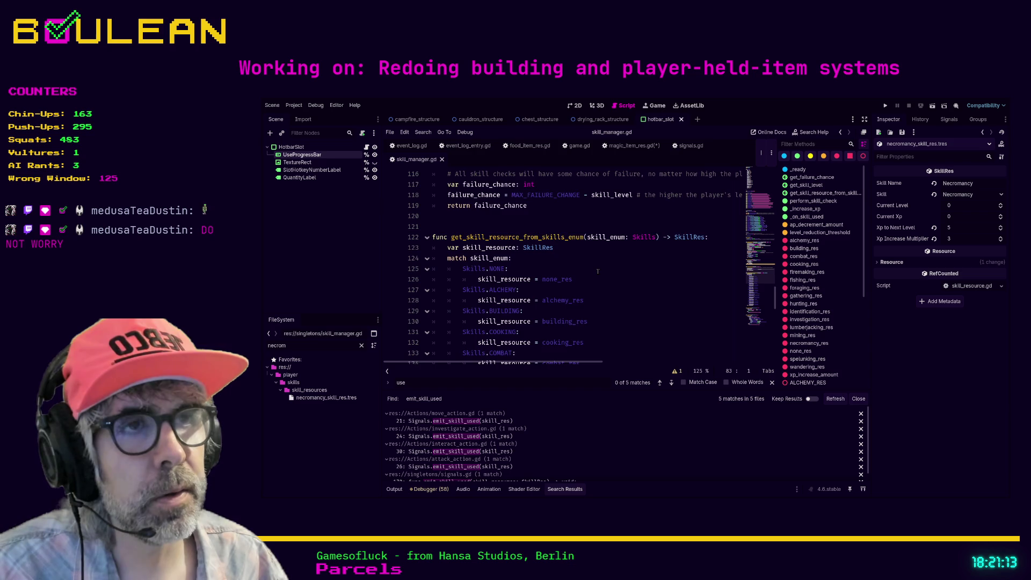
{"action": "scroll", "coordinate": [526, 245], "scroll_direction": "down", "scroll_amount": 1}
{"action": "scroll", "coordinate": [565, 242], "scroll_direction": "up", "scroll_amount": 1}
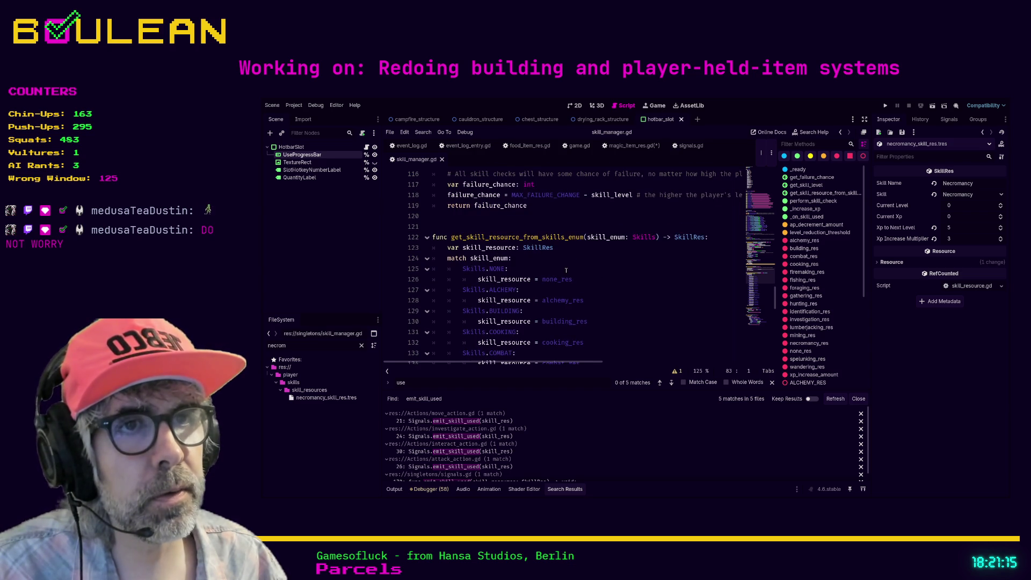
{"action": "scroll", "coordinate": [565, 270], "scroll_direction": "down", "scroll_amount": 3}
{"action": "scroll", "coordinate": [517, 279], "scroll_direction": "down", "scroll_amount": 3}
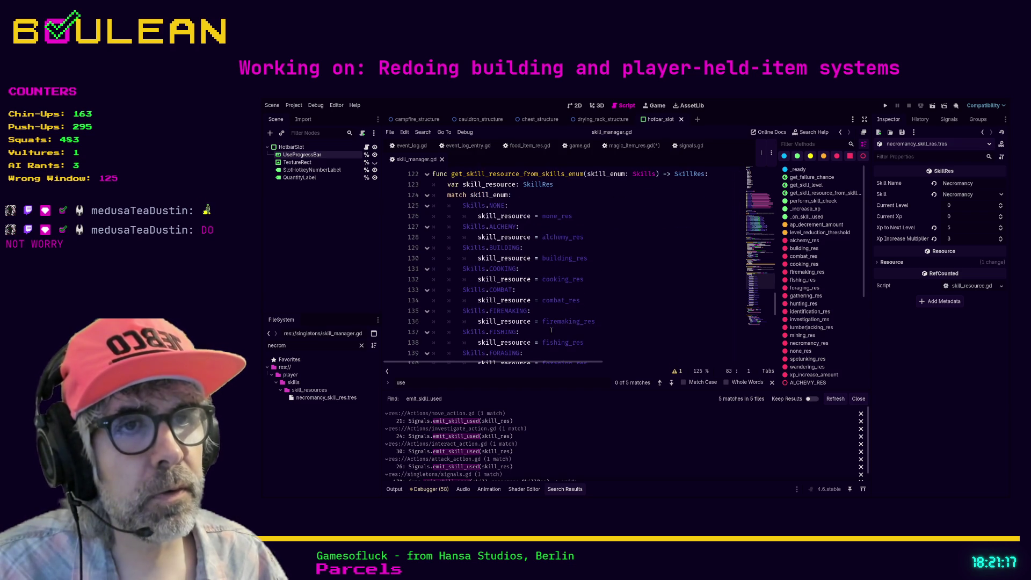
{"action": "scroll", "coordinate": [537, 332], "scroll_direction": "down", "scroll_amount": 3}
{"action": "scroll", "coordinate": [520, 321], "scroll_direction": "down", "scroll_amount": 1}
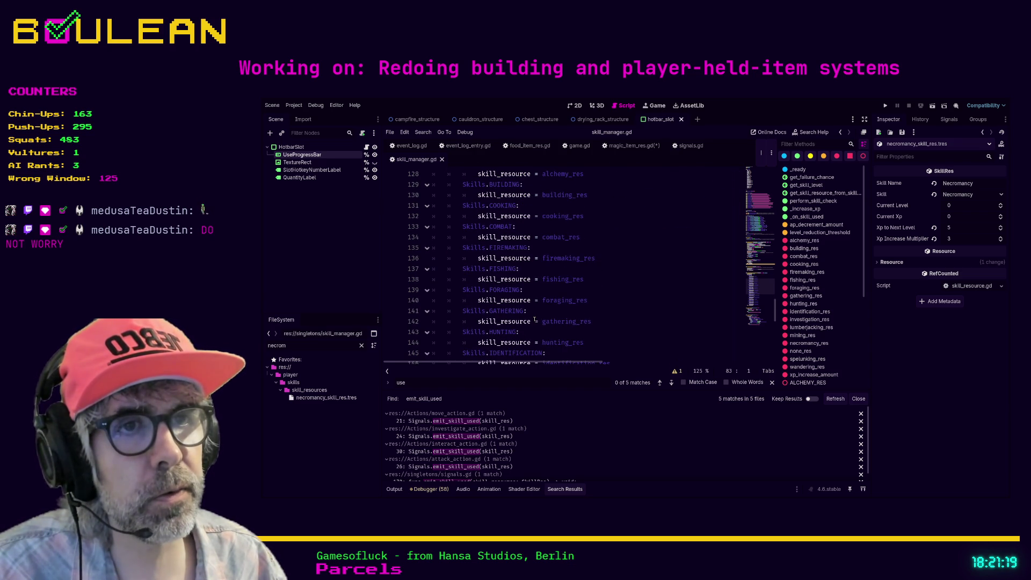
{"action": "scroll", "coordinate": [529, 321], "scroll_direction": "down", "scroll_amount": 1}
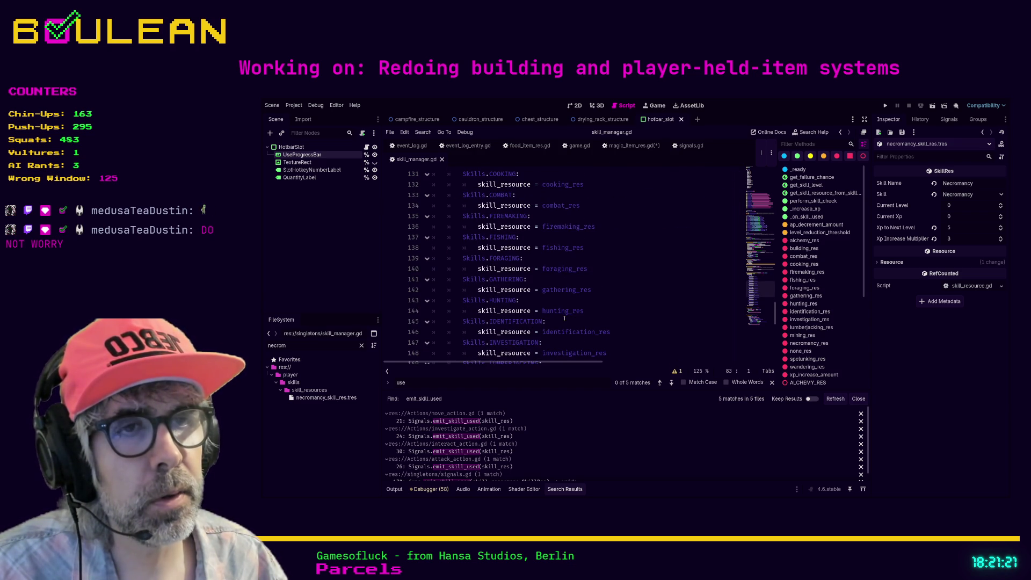
{"action": "scroll", "coordinate": [558, 314], "scroll_direction": "down", "scroll_amount": 2}
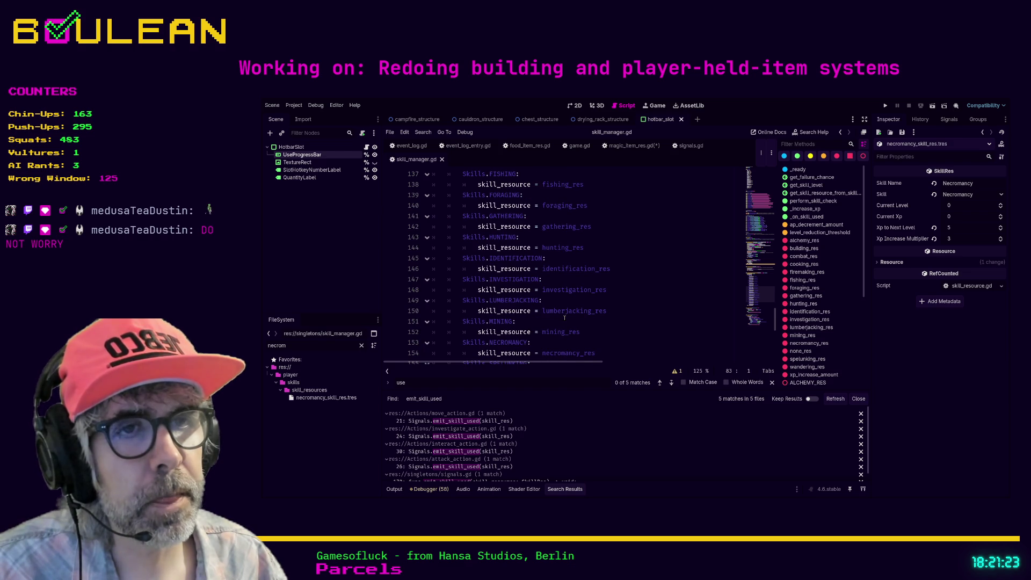
{"action": "scroll", "coordinate": [547, 319], "scroll_direction": "down", "scroll_amount": 1}
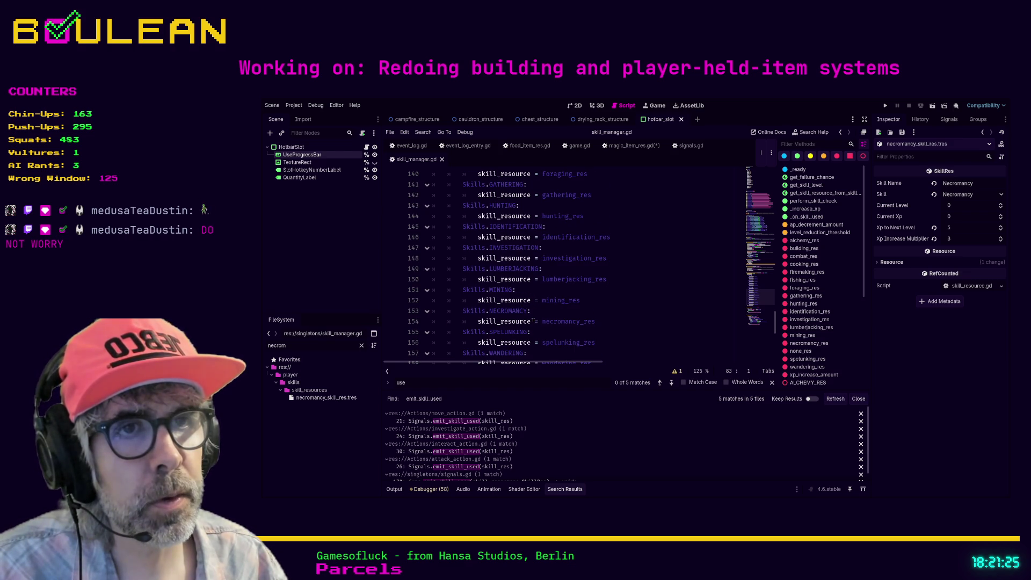
{"action": "left_click", "coordinate": [550, 352]}
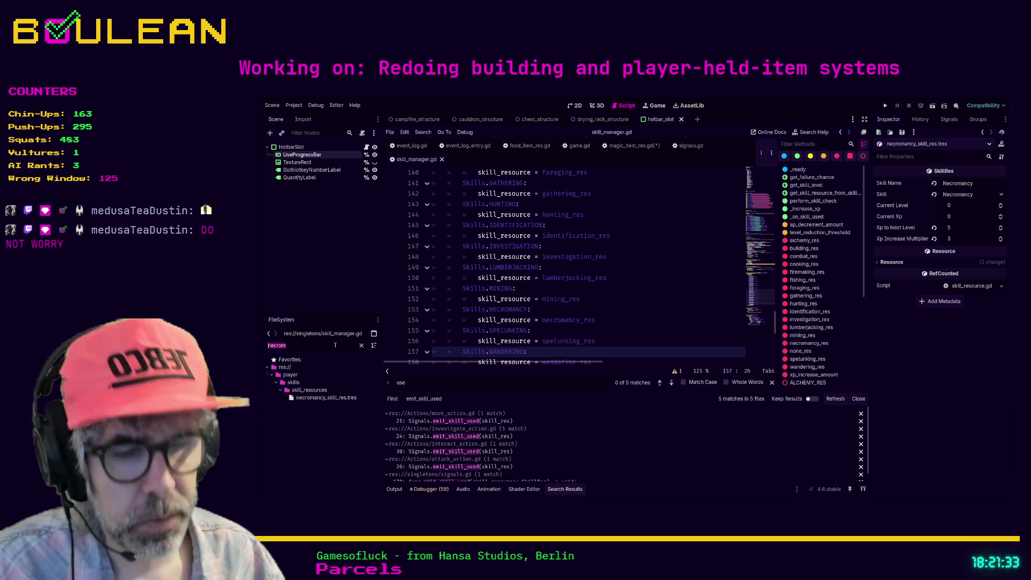
- Filter files for 'item_resour' and open the ItemRes base script from food_item_res.gd
{"action": "type", "text": "item_res"}
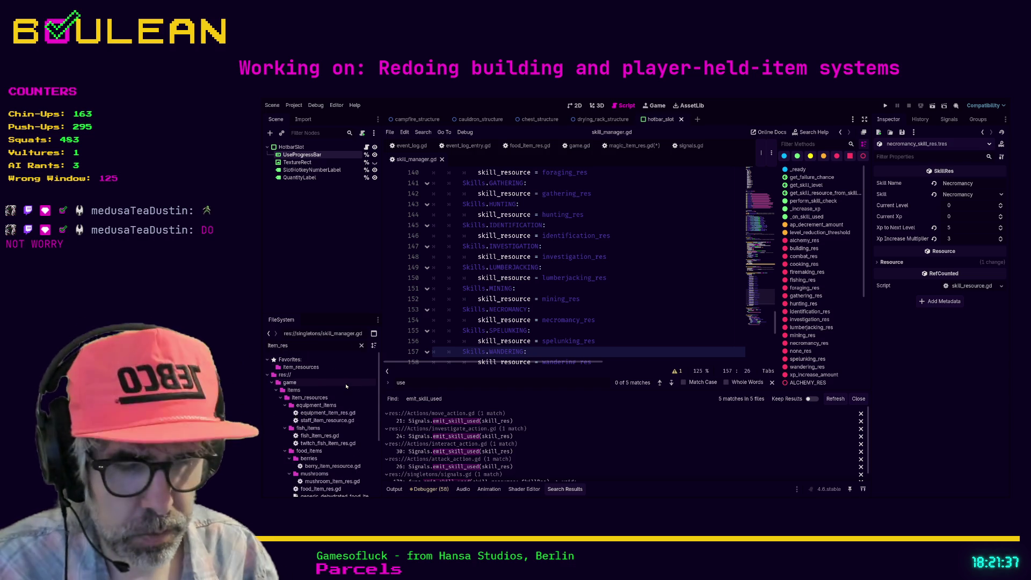
{"action": "type", "text": "our"}
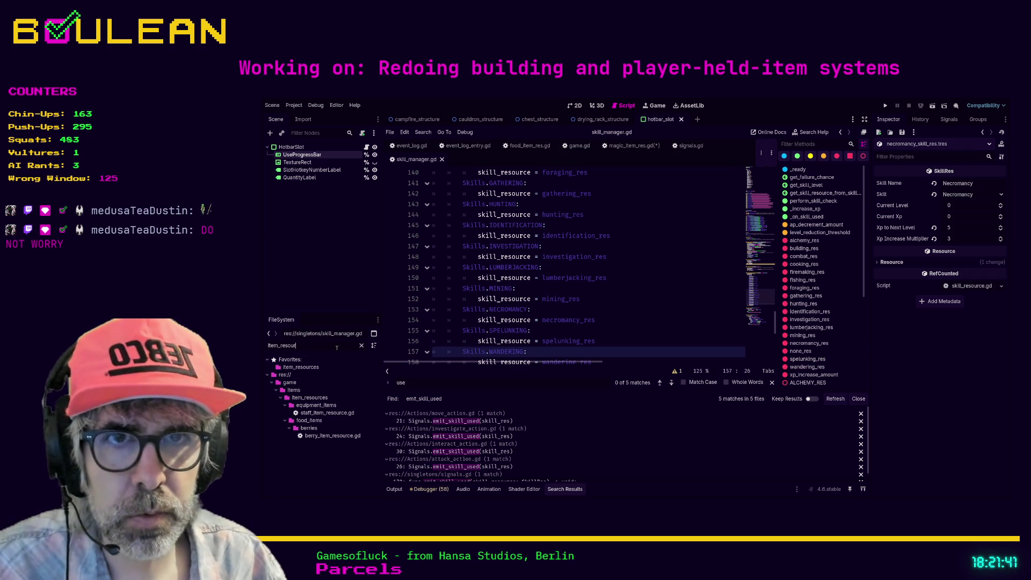
{"action": "left_click", "coordinate": [526, 146]}
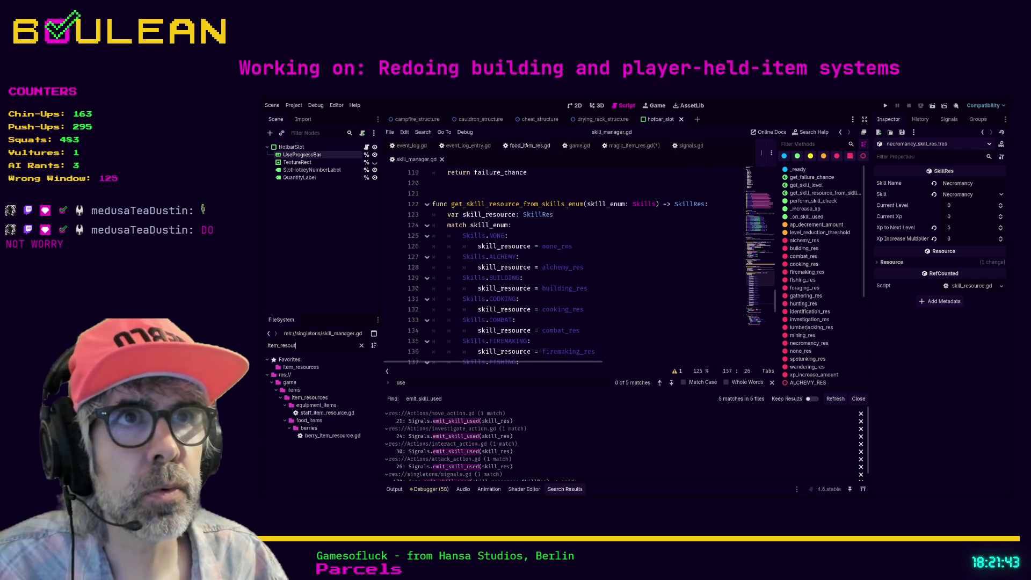
{"action": "left_click", "coordinate": [475, 185], "text": "ctrl"}
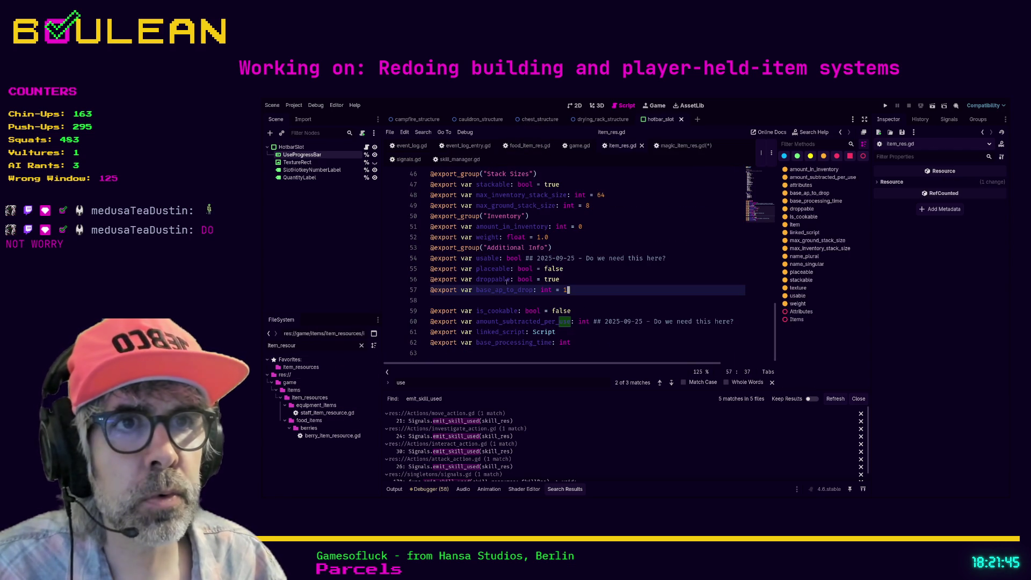
- Insert a new line above the texture export in item_res.gd
{"action": "left_click", "coordinate": [445, 298]}
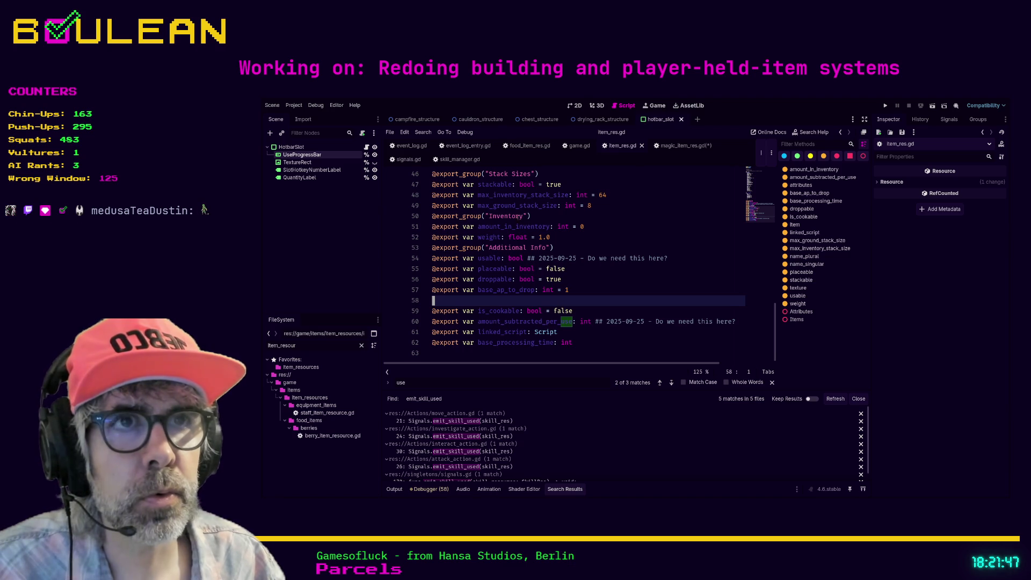
{"action": "scroll", "coordinate": [541, 237], "scroll_direction": "up", "scroll_amount": 4}
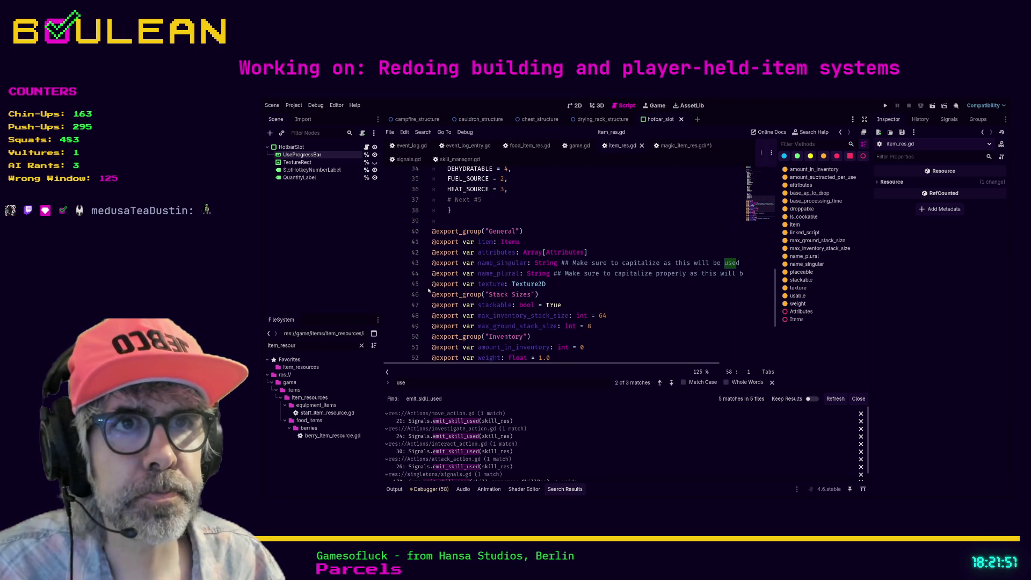
{"action": "left_click_drag", "start_coordinate": [431, 287], "coordinate": [433, 282]}
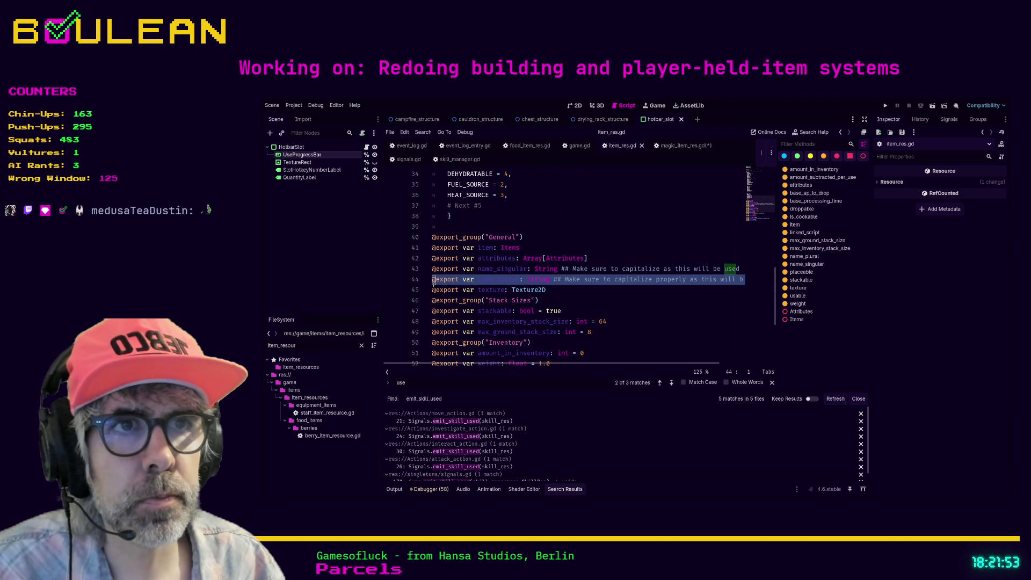
{"action": "key", "text": "Down"}
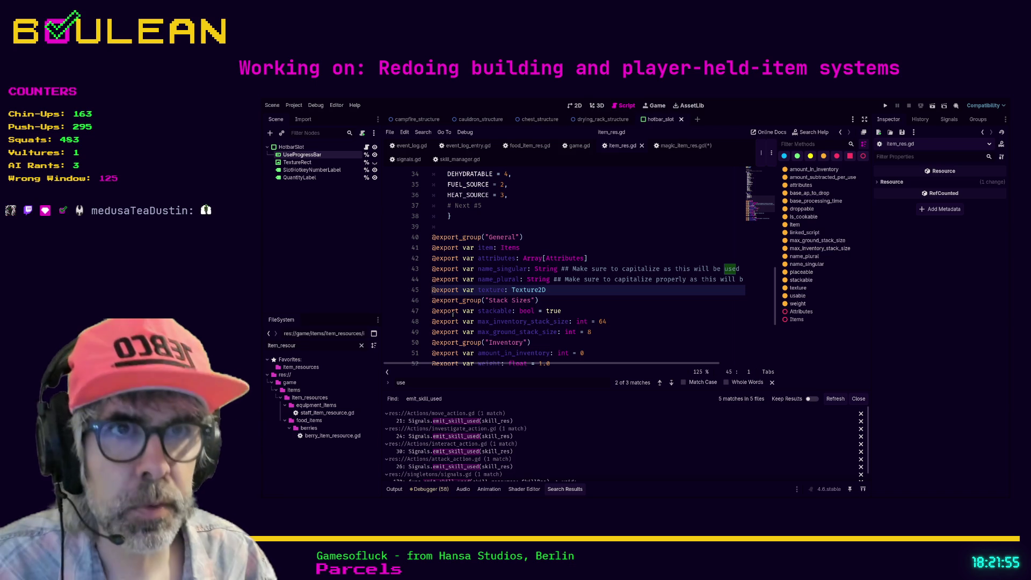
{"action": "key", "text": "Return"}
{"action": "key", "text": "Up"}
{"action": "type", "text": "@expor"}
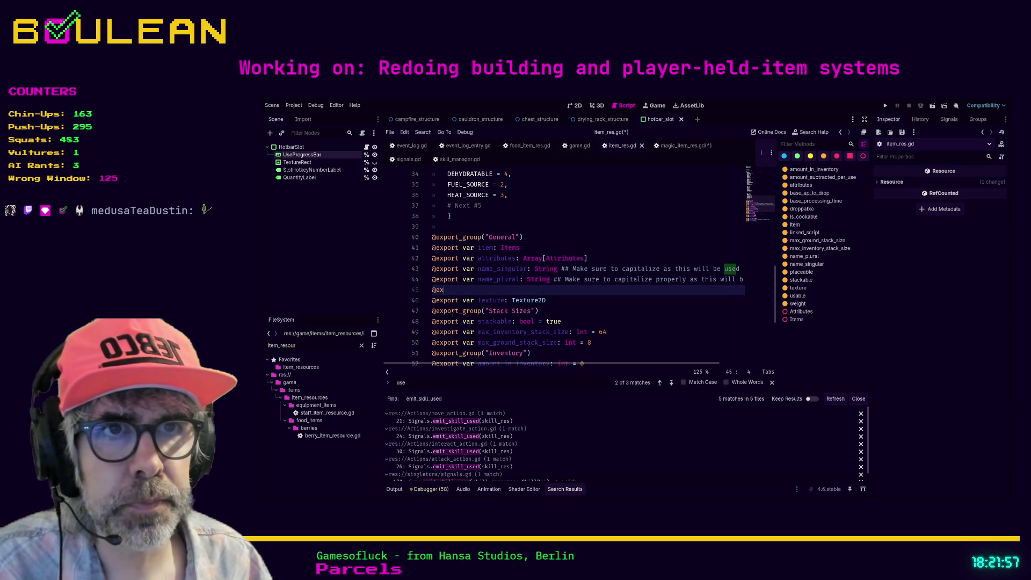
{"action": "type", "text": "t var associated"}
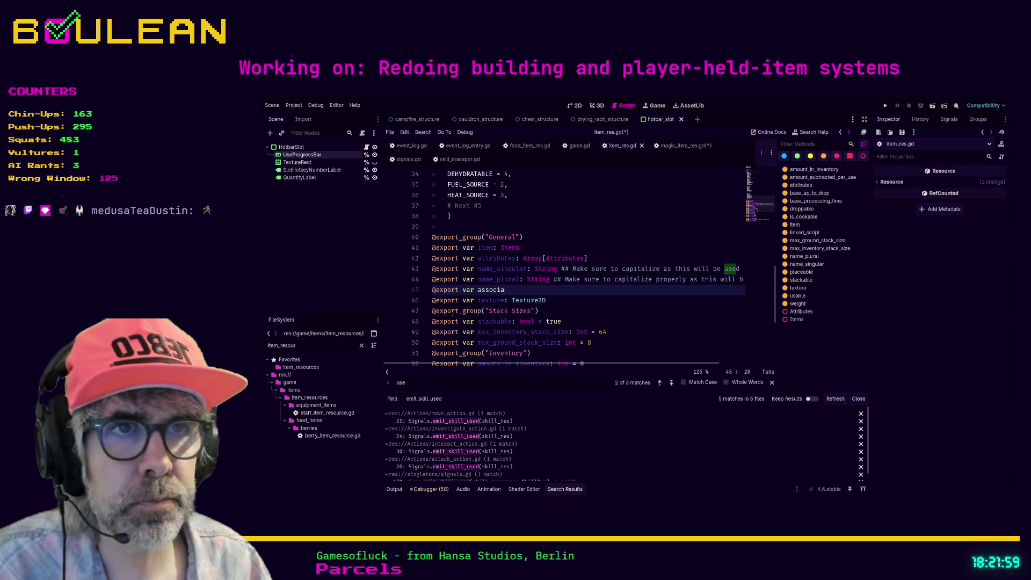
{"action": "type", "text": "_skill: S"}
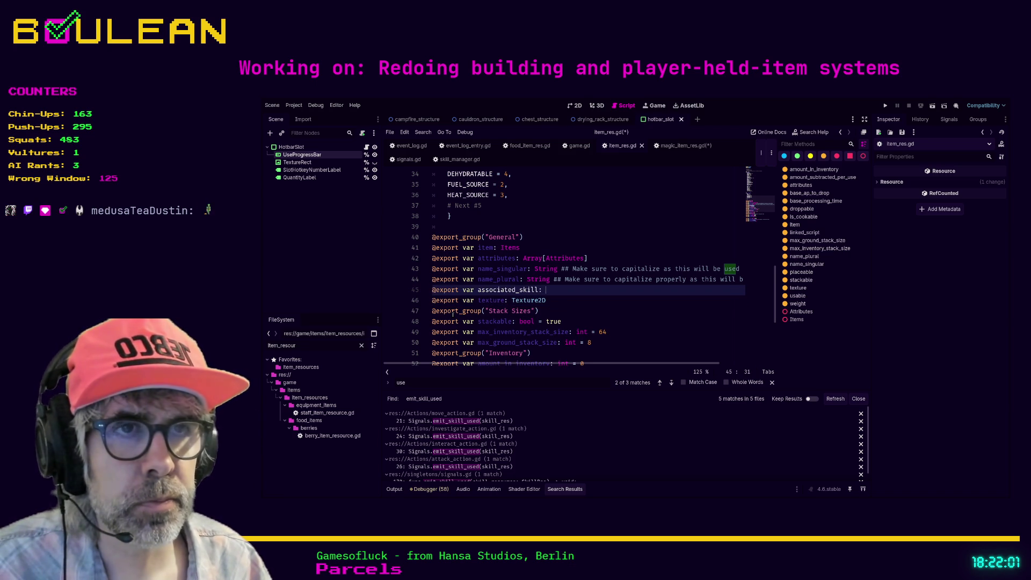
{"action": "type", "text": "kil"}
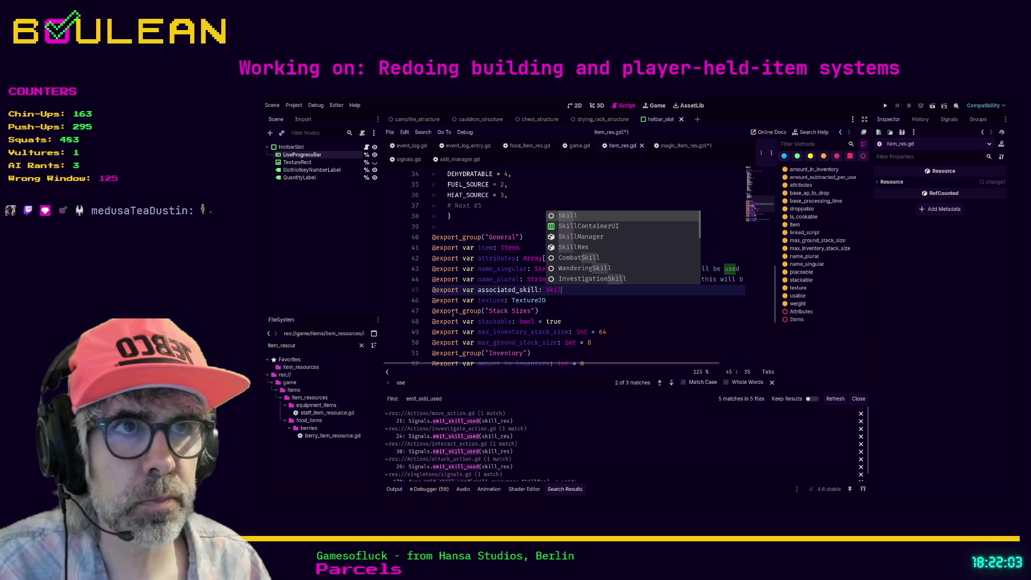
{"action": "type", "text": "lMa"}
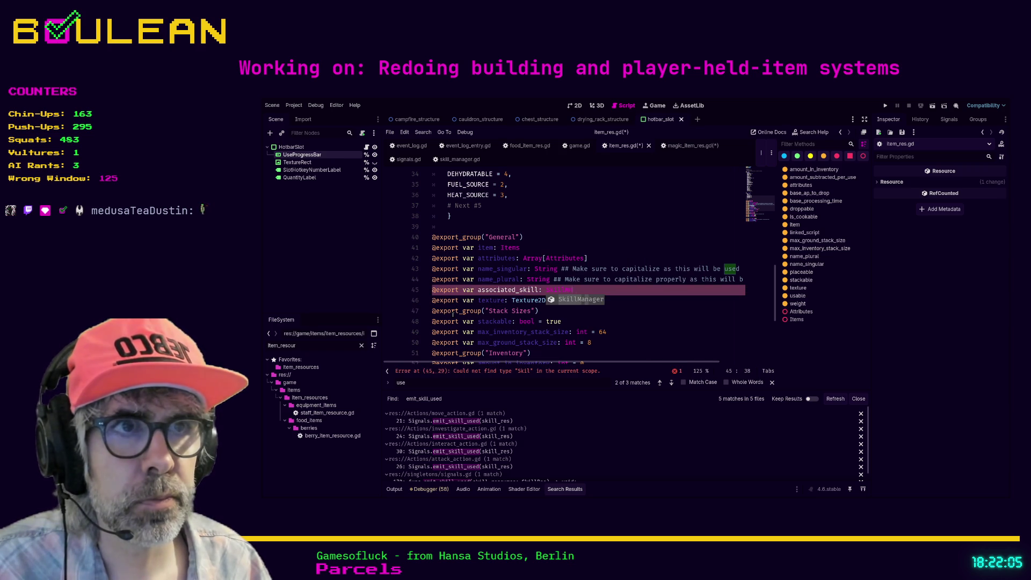
{"action": "key", "text": "Return"}
{"action": "type", "text": ". "}
{"action": "type", "text": "ls."}
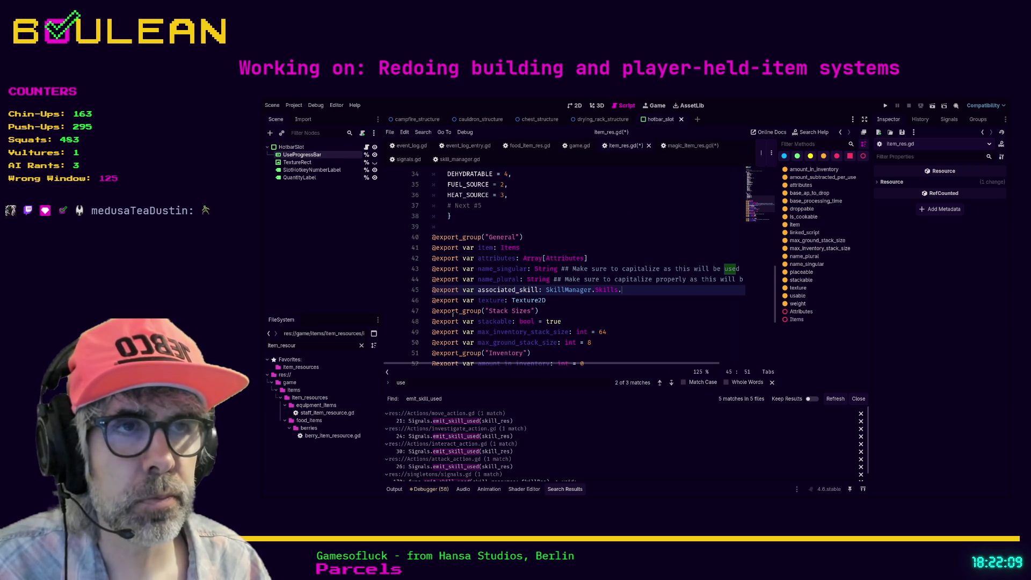
{"action": "key", "text": "BackSpace"}
{"action": "type", "text": "= SkillManager."}
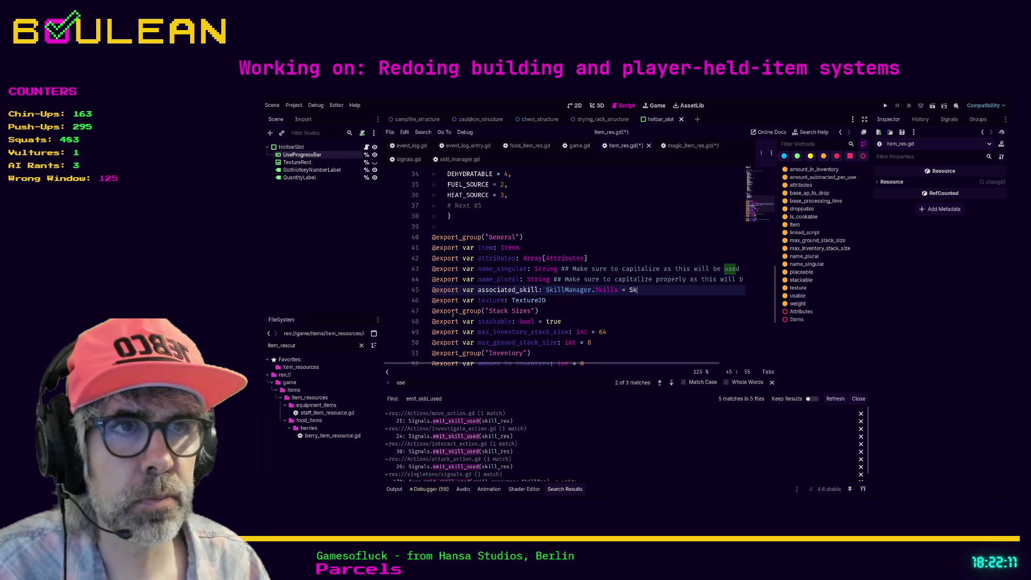
{"action": "type", "text": "Skills.NON"}
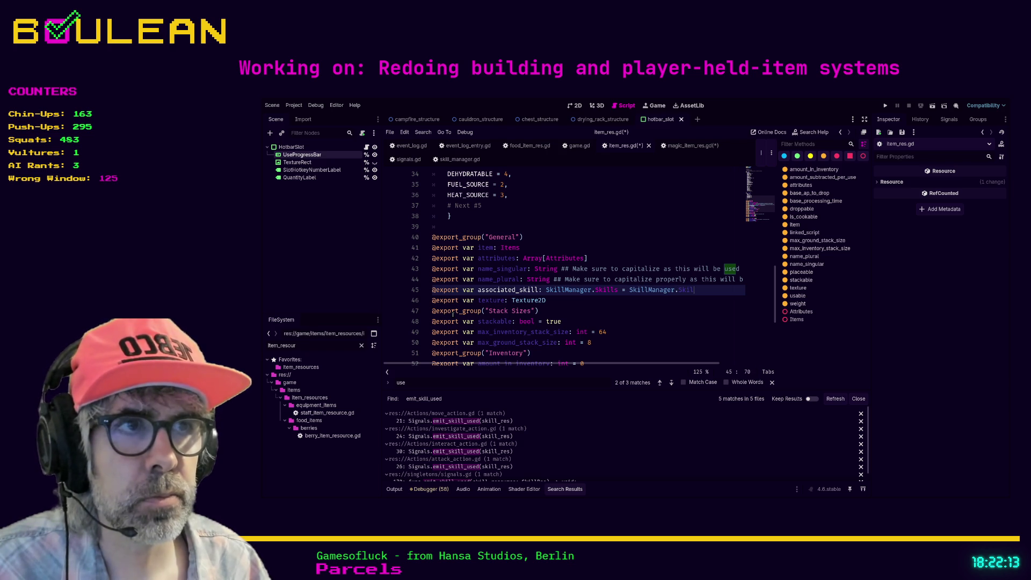
{"action": "key", "text": "Return"}
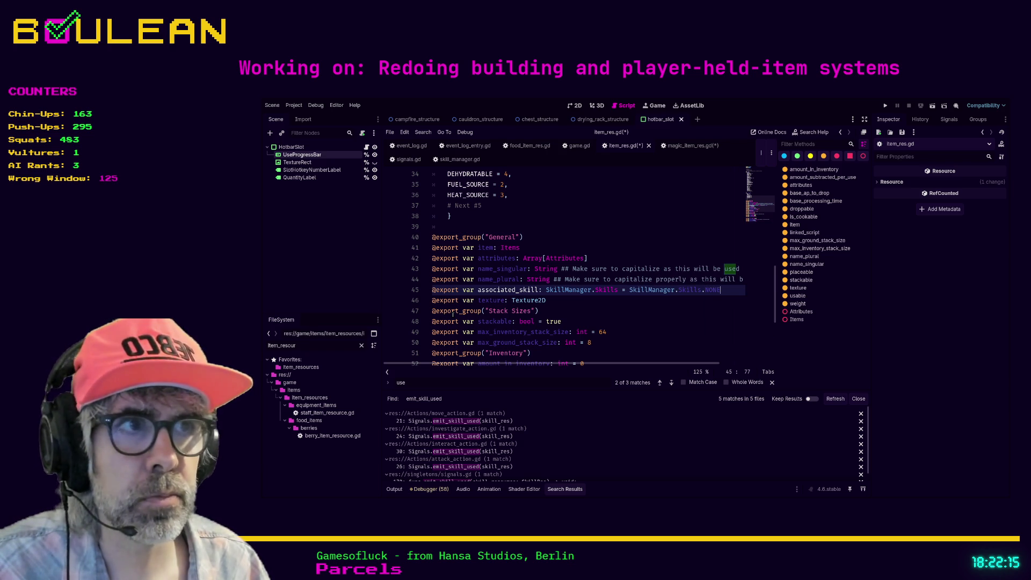
{"action": "left_click", "coordinate": [628, 309]}
{"action": "key", "text": "ctrl+s"}
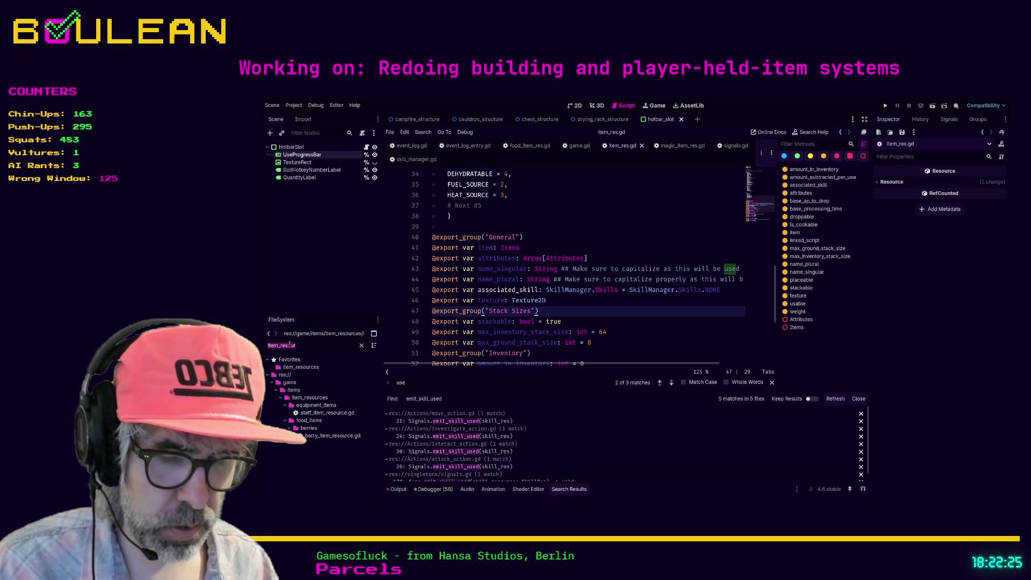
- Select soul_item.tres via the 'soul_ite' filter and search its properties for 'assoc'
{"action": "type", "text": "sould"}
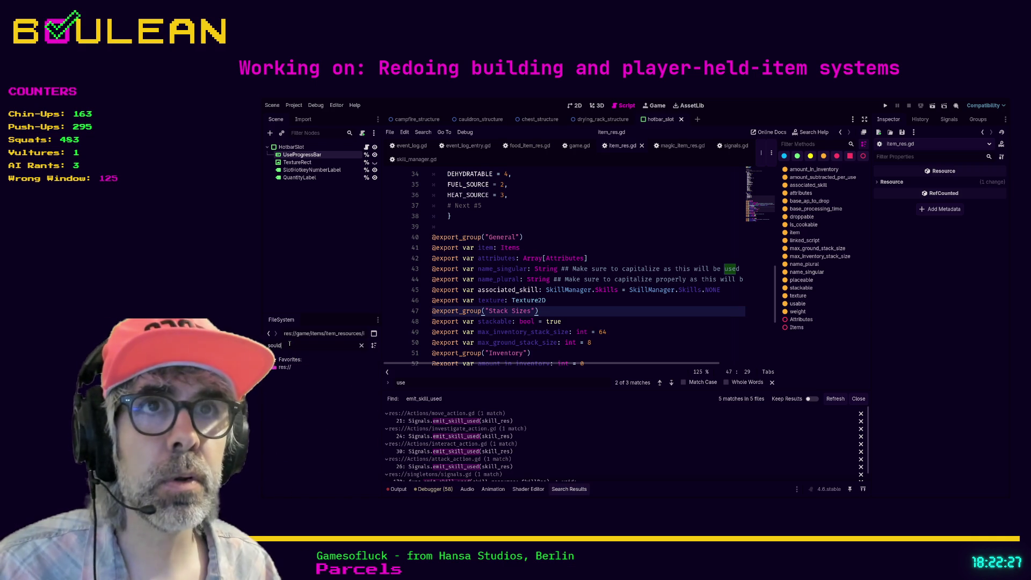
{"action": "key", "text": "BackSpace"}
{"action": "type", "text": "_i"}
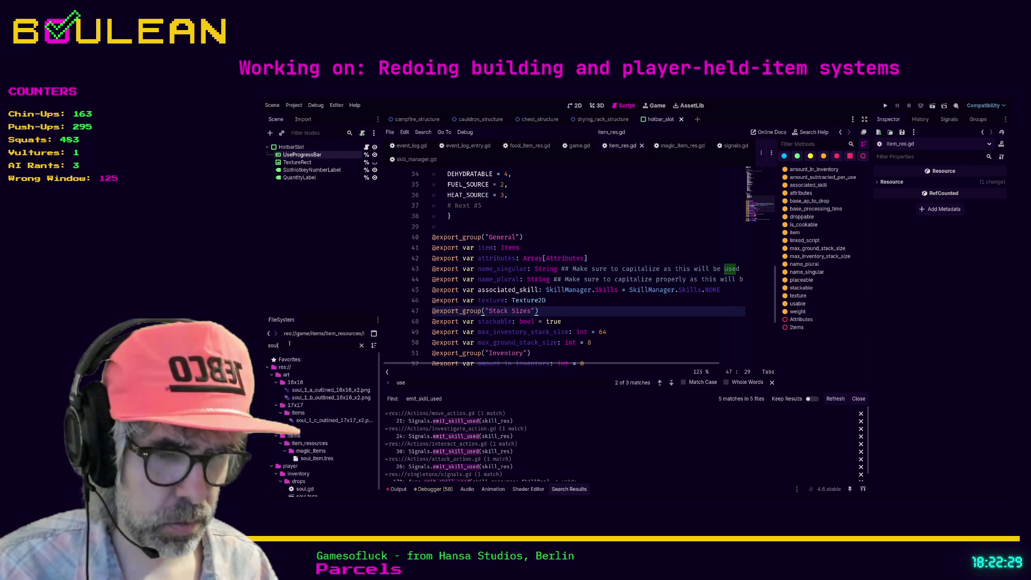
{"action": "type", "text": "te"}
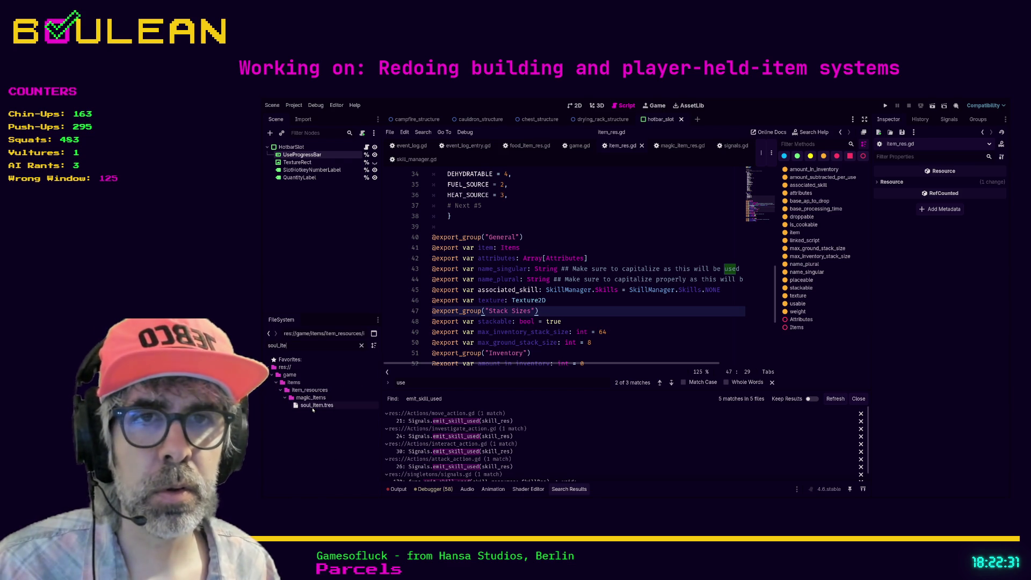
{"action": "left_click", "coordinate": [317, 404]}
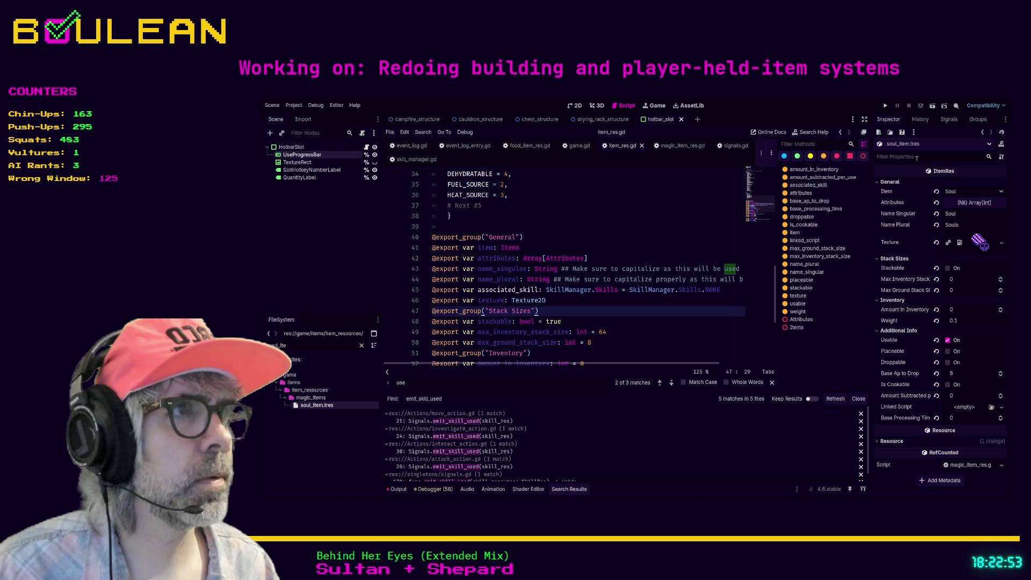
{"action": "type", "text": "associ"}
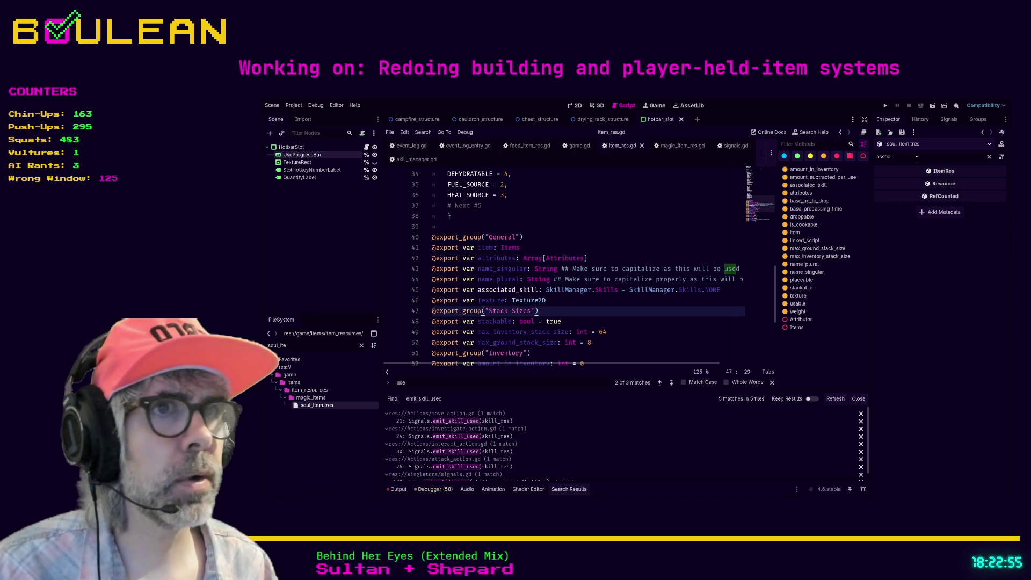
{"action": "key", "text": "ctrl+a"}
{"action": "key", "text": "BackSpace"}
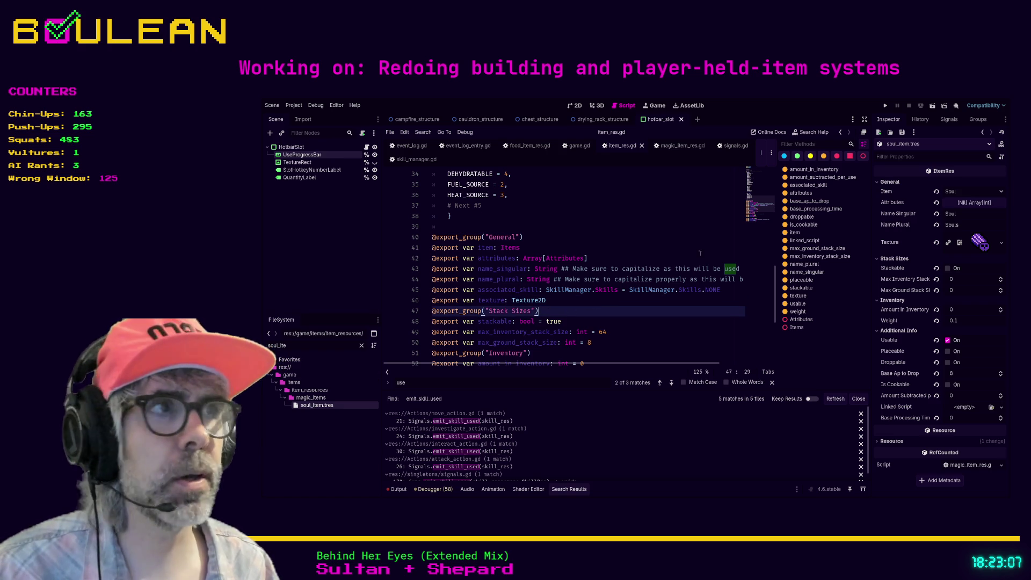
- Reselect soul_item.tres, filter its properties for 'ass', and toggle the open scripts list
{"action": "left_click", "coordinate": [312, 170]}
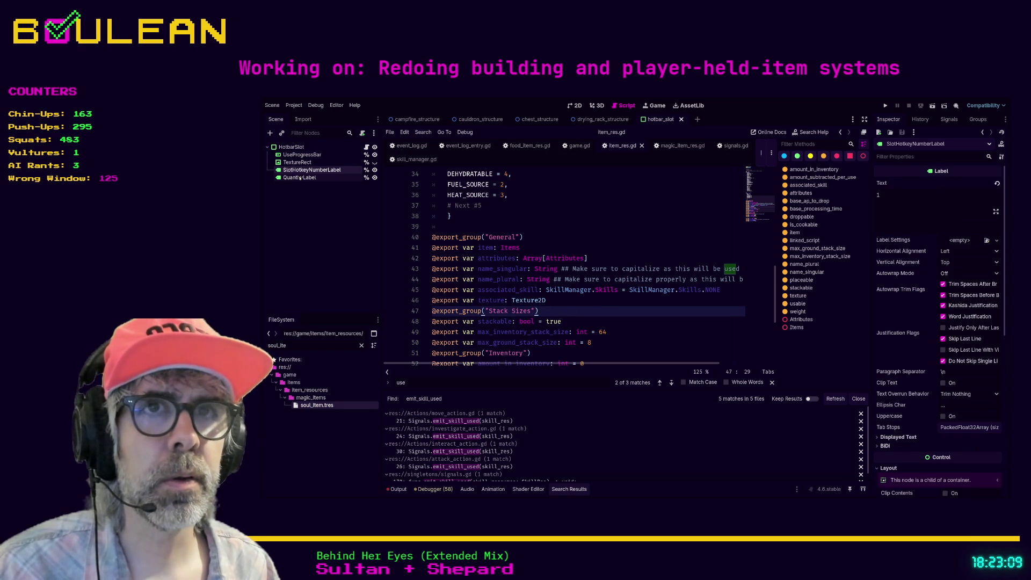
{"action": "left_click", "coordinate": [317, 404]}
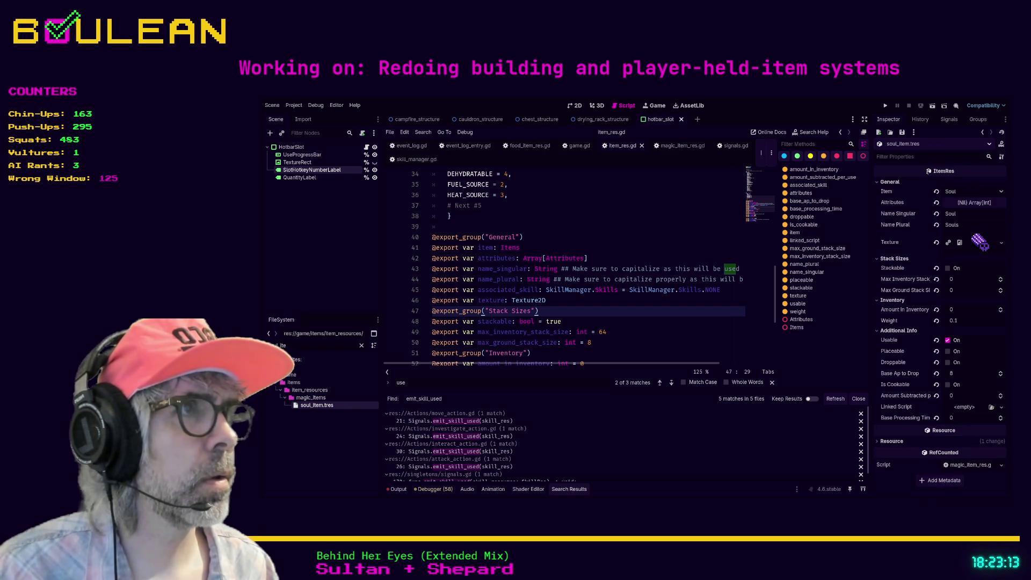
{"action": "type", "text": "ass"}
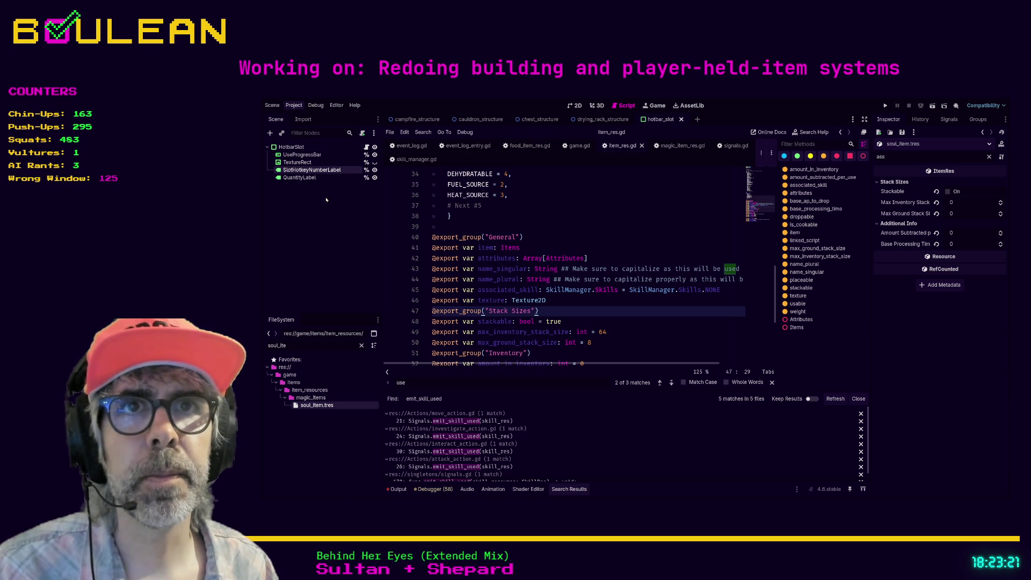
{"action": "key", "text": "ctrl+backslash"}
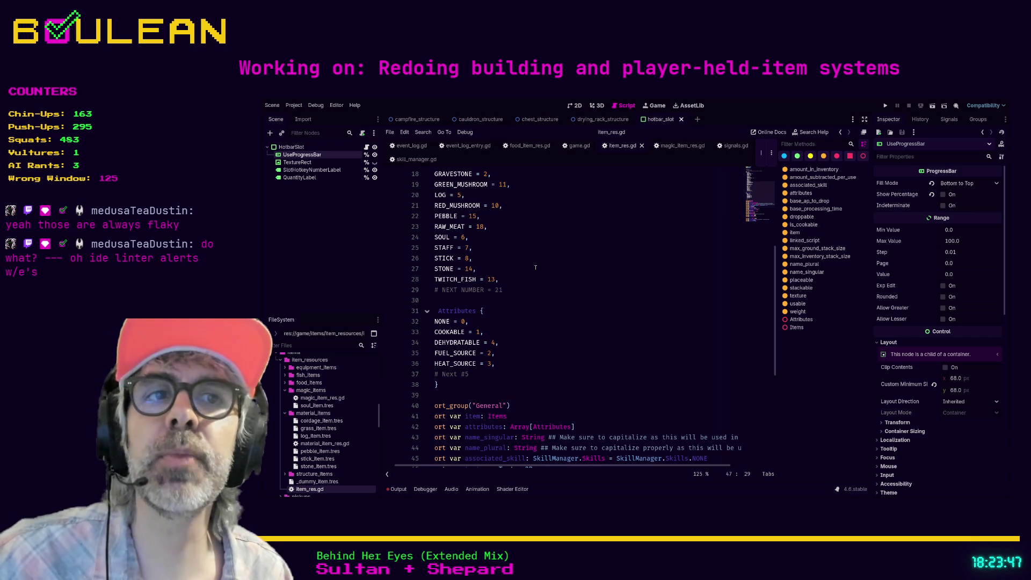
- Scroll item_res.gd's enums to the NEXT NUMBER note and show the script in the Inspector
{"action": "mouse_move", "coordinate": [538, 258]}
{"action": "left_mouse_down"}
{"action": "mouse_move", "coordinate": [537, 174]}
{"action": "mouse_move", "coordinate": [539, 253]}
{"action": "left_mouse_up"}
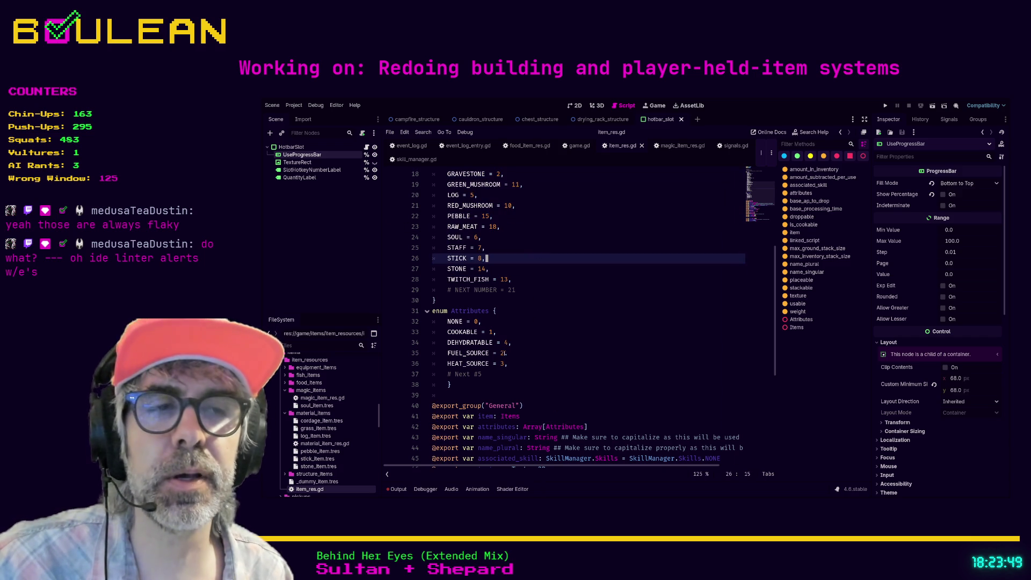
{"action": "scroll", "coordinate": [516, 339], "scroll_direction": "down", "scroll_amount": 1}
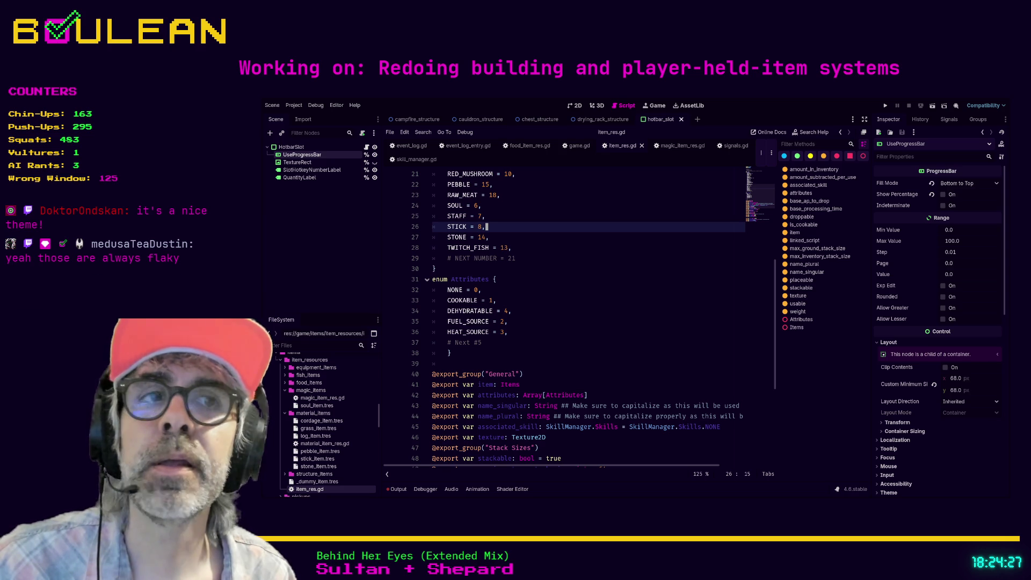
{"action": "left_click", "coordinate": [566, 258]}
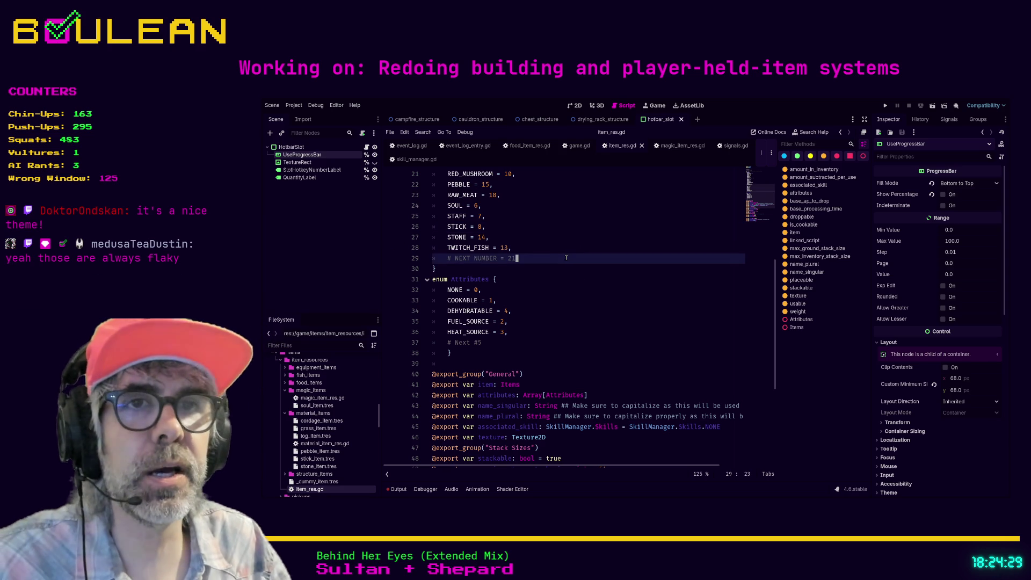
{"action": "left_click", "coordinate": [310, 488]}
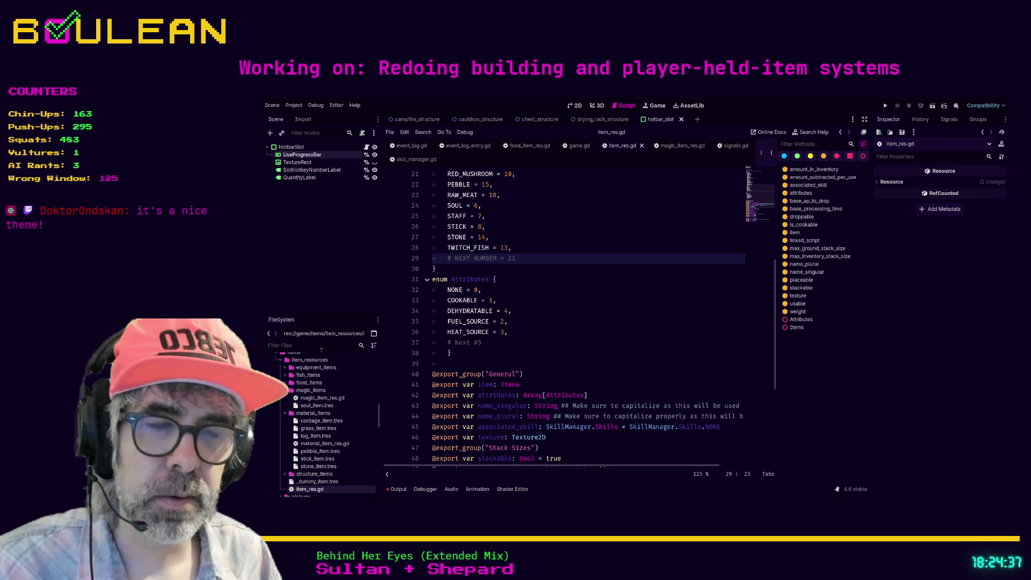
- Filter FileSystem for 'soul' and show soul_item.tres's Resource details in the Inspector
{"action": "type", "text": "soul"}
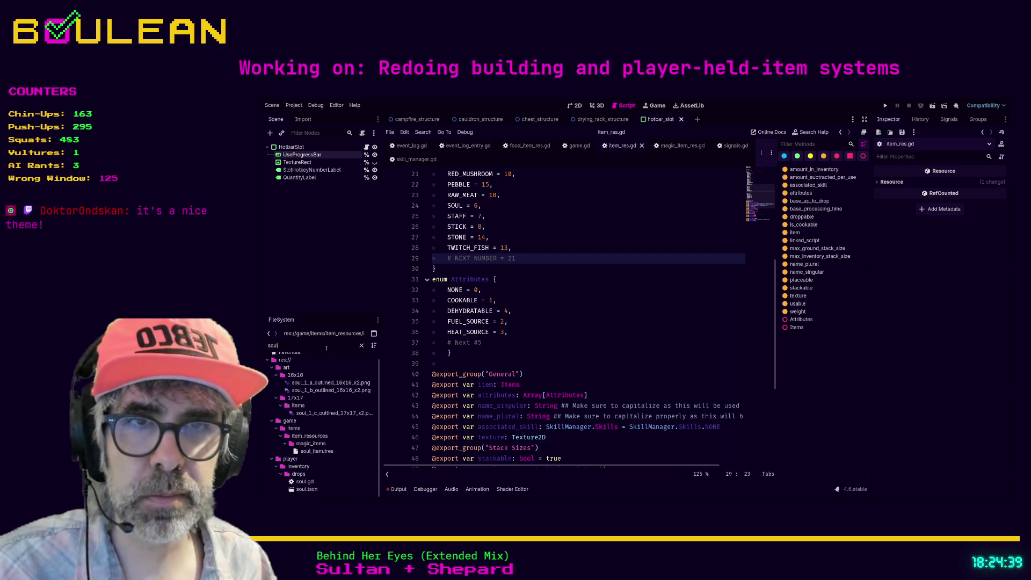
{"action": "left_click", "coordinate": [312, 451]}
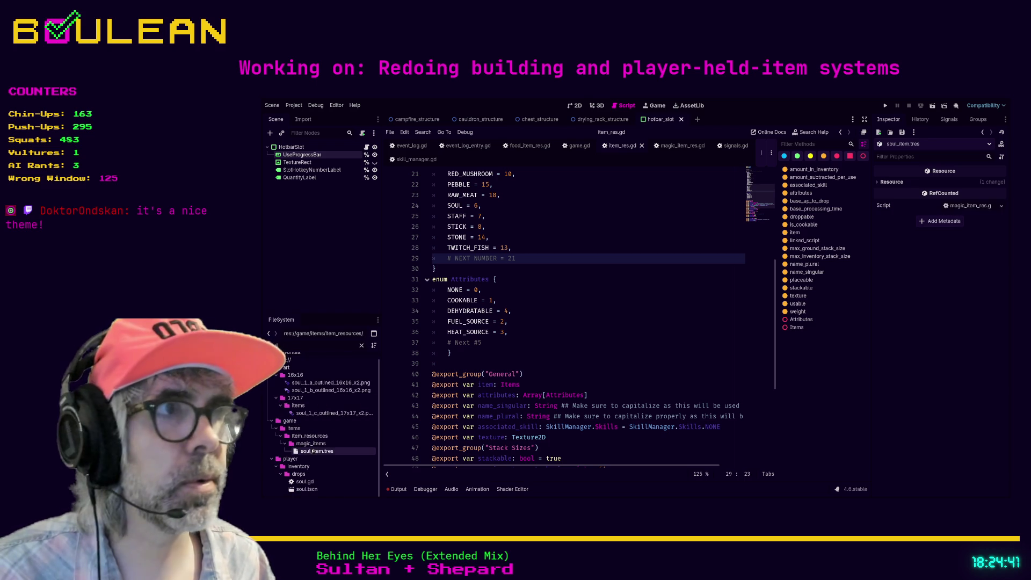
{"action": "left_click", "coordinate": [879, 182]}
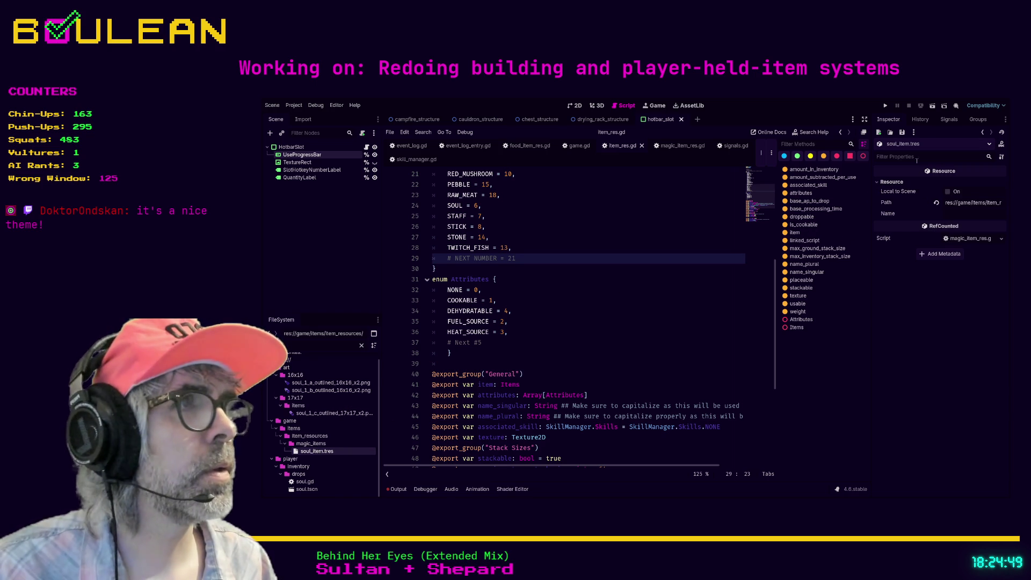
- Reselect soul_item.tres, go to the enum Attributes line, and run the project with F5
{"action": "left_click", "coordinate": [291, 146]}
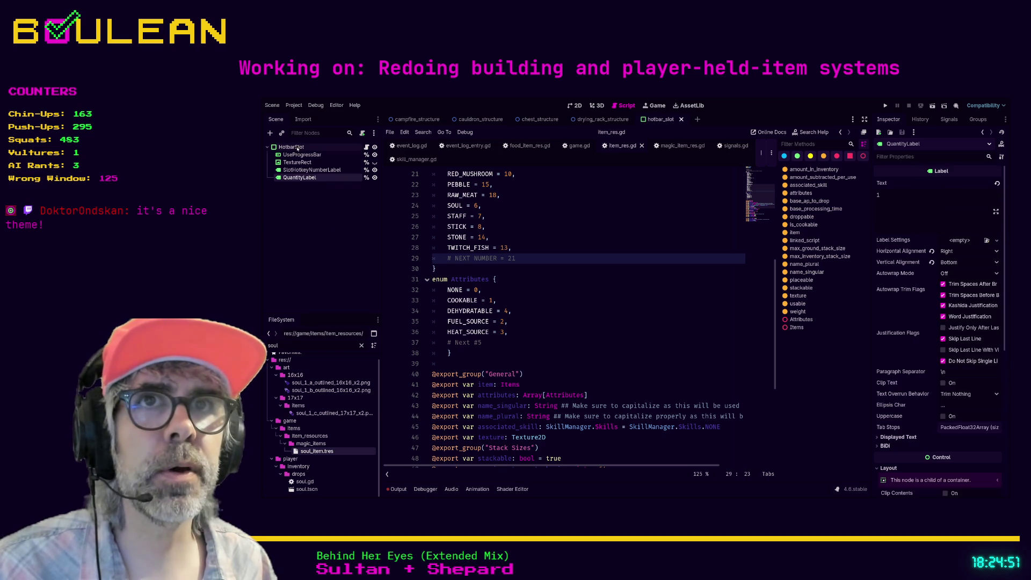
{"action": "left_click", "coordinate": [311, 443]}
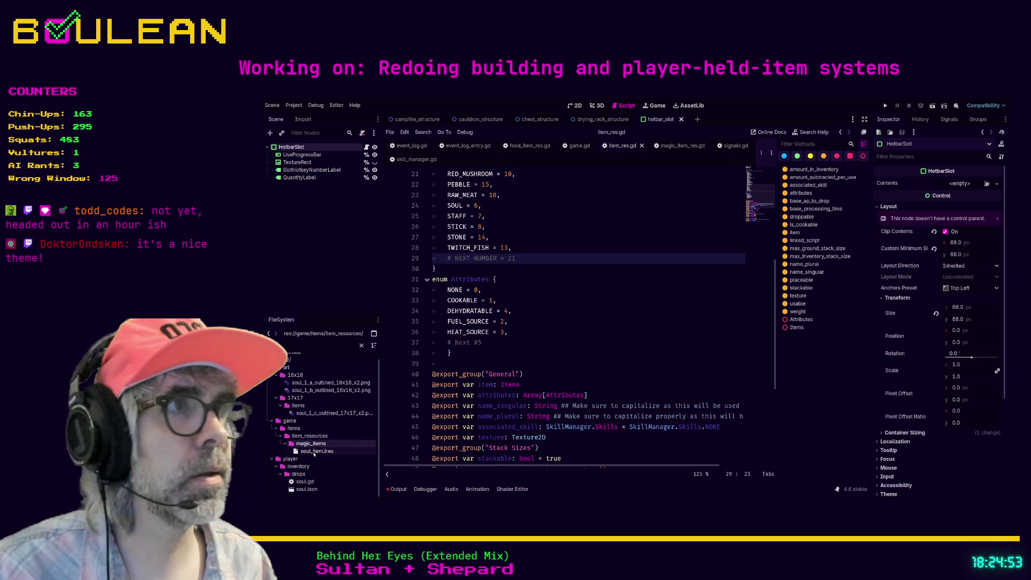
{"action": "left_click", "coordinate": [316, 451]}
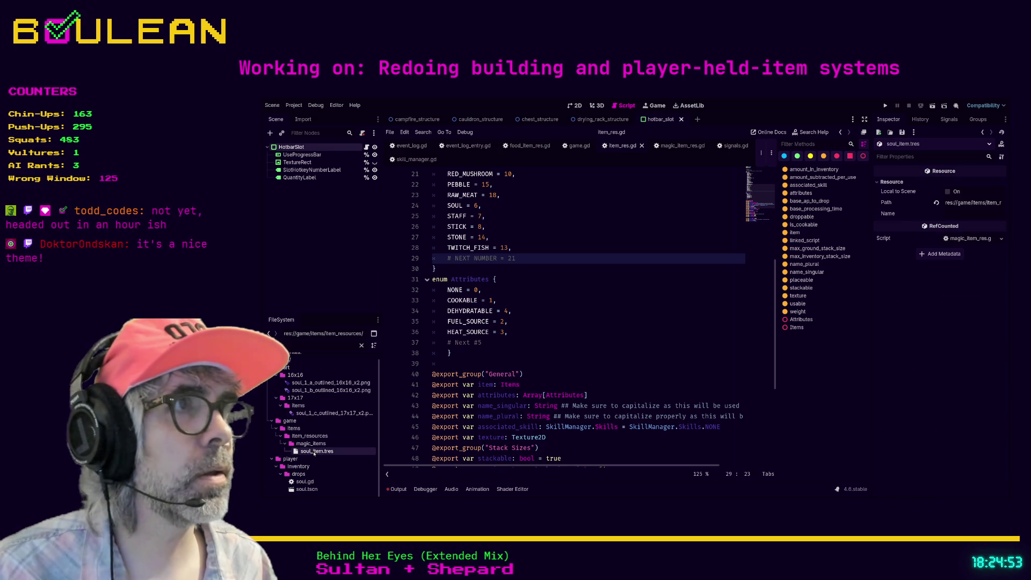
{"action": "left_click", "coordinate": [615, 282]}
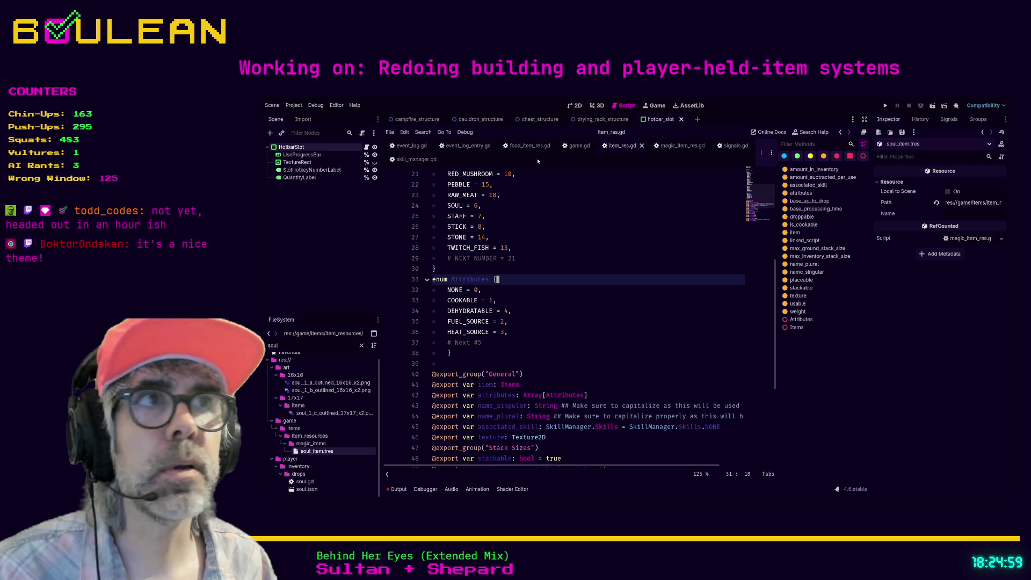
{"action": "key", "text": "F5"}
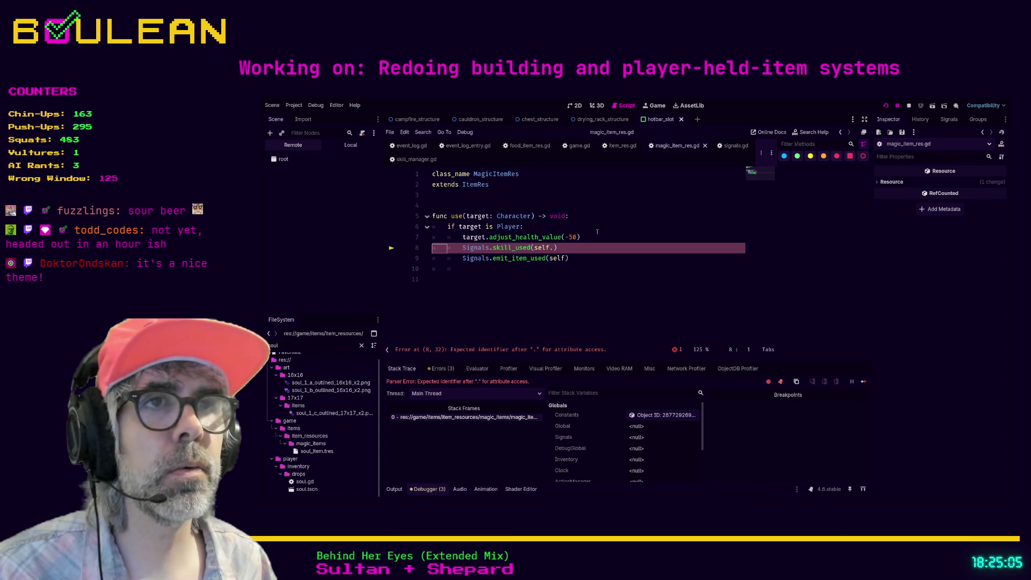
- Comment out the broken skill_used line 8 in magic_item_res.gd and save the script
{"action": "left_click", "coordinate": [586, 248]}
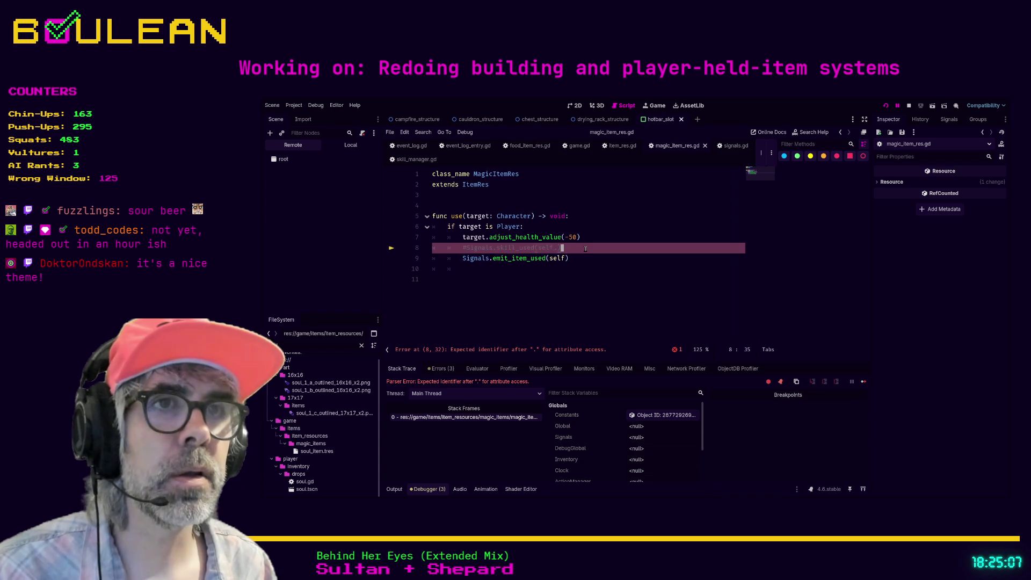
{"action": "key", "text": "ctrl+k"}
{"action": "left_click", "coordinate": [599, 283]}
{"action": "key", "text": "ctrl+s"}
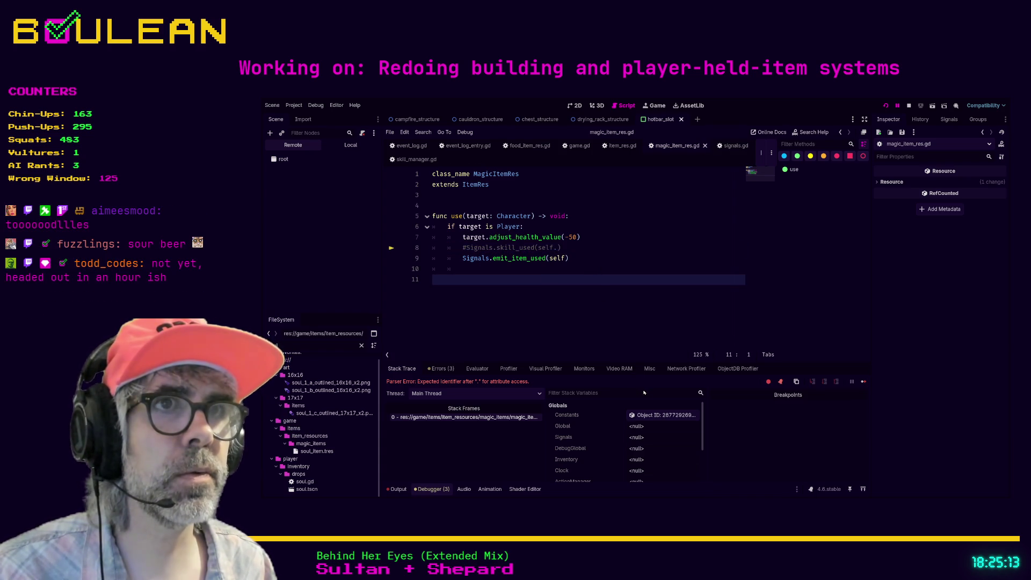
- Inspect soul_item.tres's properties, save, stop the game, and return to the end of line 8
{"action": "left_click", "coordinate": [327, 450]}
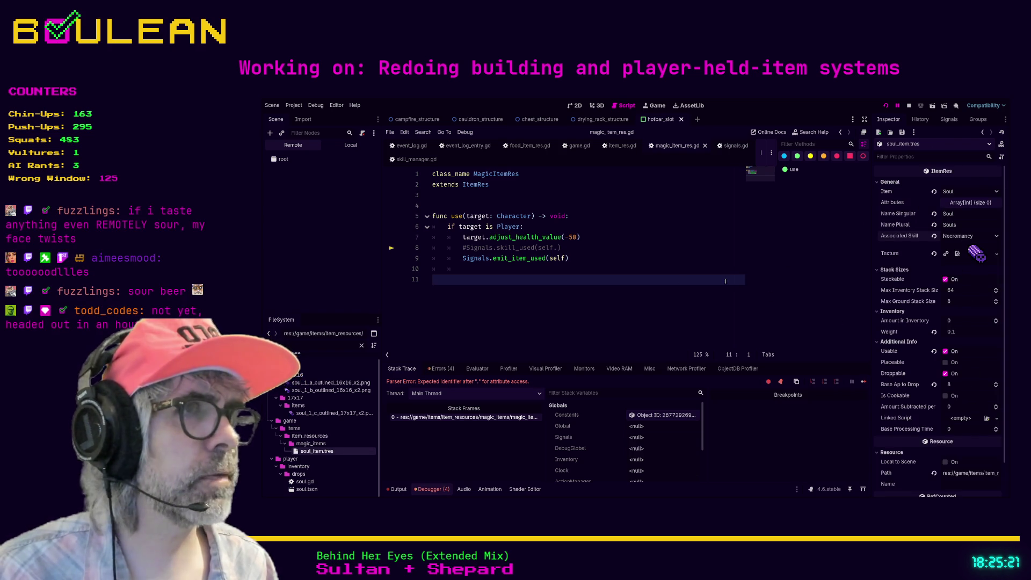
{"action": "key", "text": "ctrl+s"}
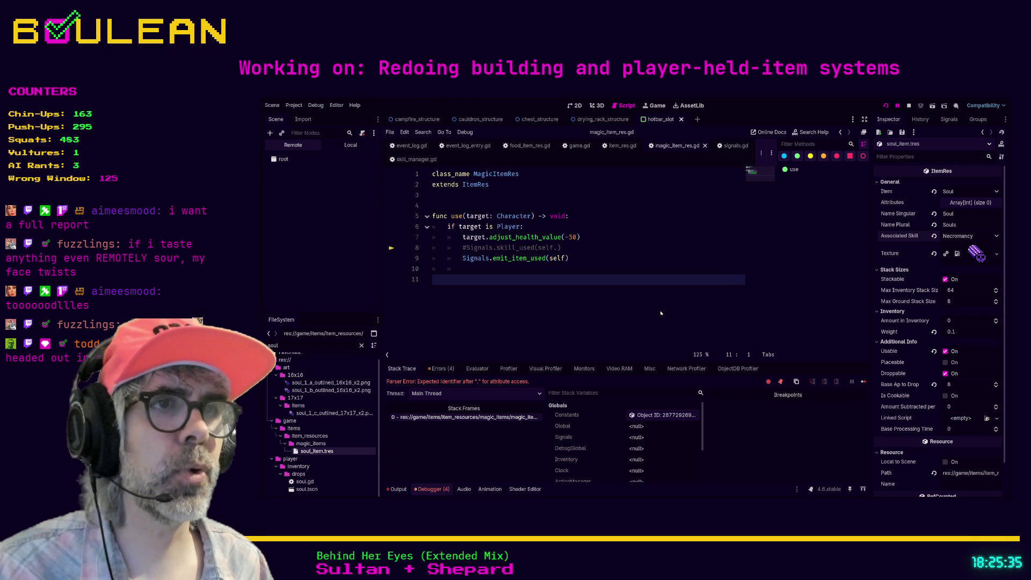
{"action": "key", "text": "F8"}
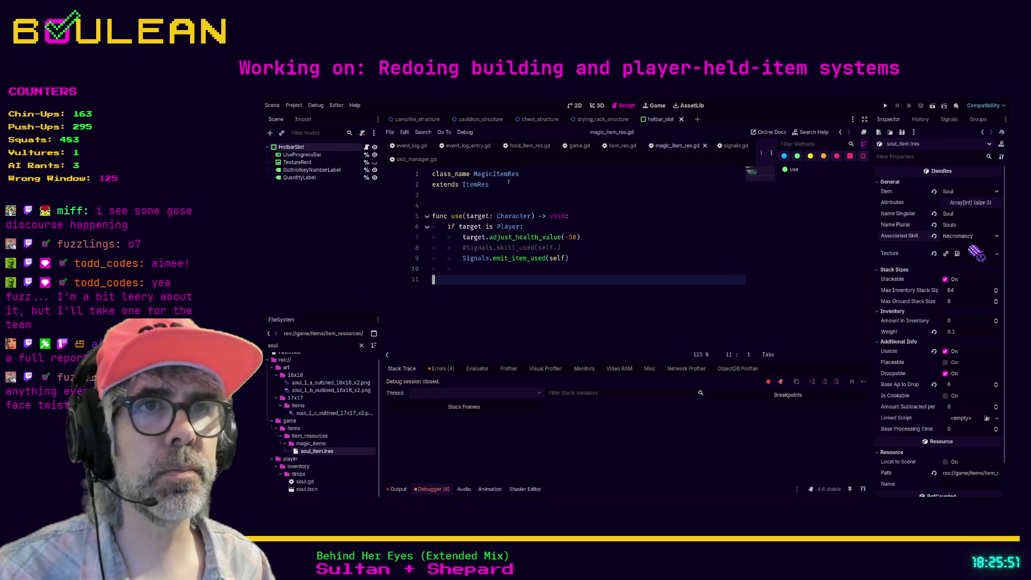
{"action": "key", "text": "Up"}
{"action": "key", "text": "Up"}
{"action": "key", "text": "Up"}
{"action": "key", "text": "End"}
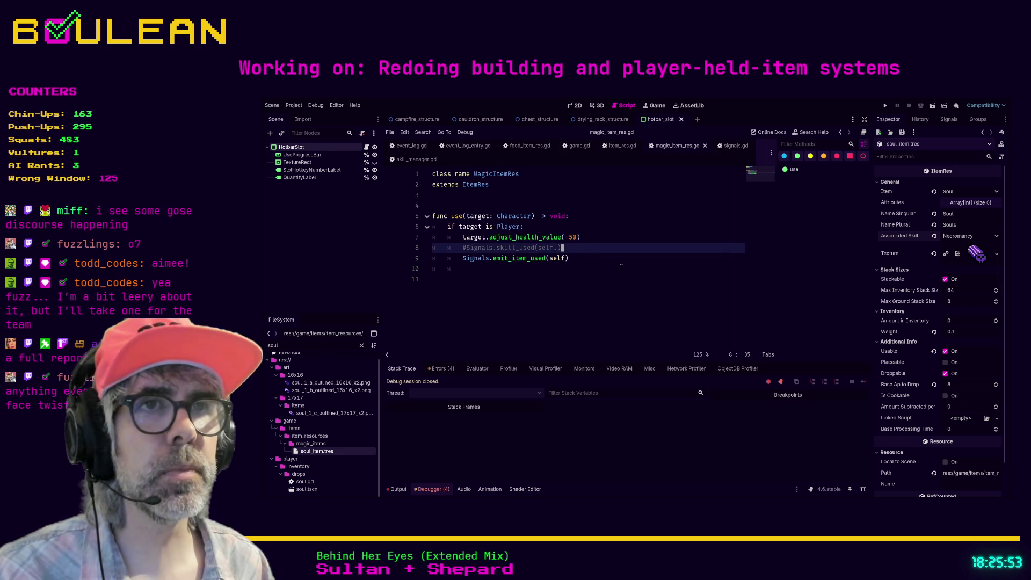
- Add a line calling Signals.skill_used with SkillManager.get_skill_resource_from_skills_enum(associated_skill)
{"action": "key", "text": "Return"}
{"action": "type", "text": "Sig"}
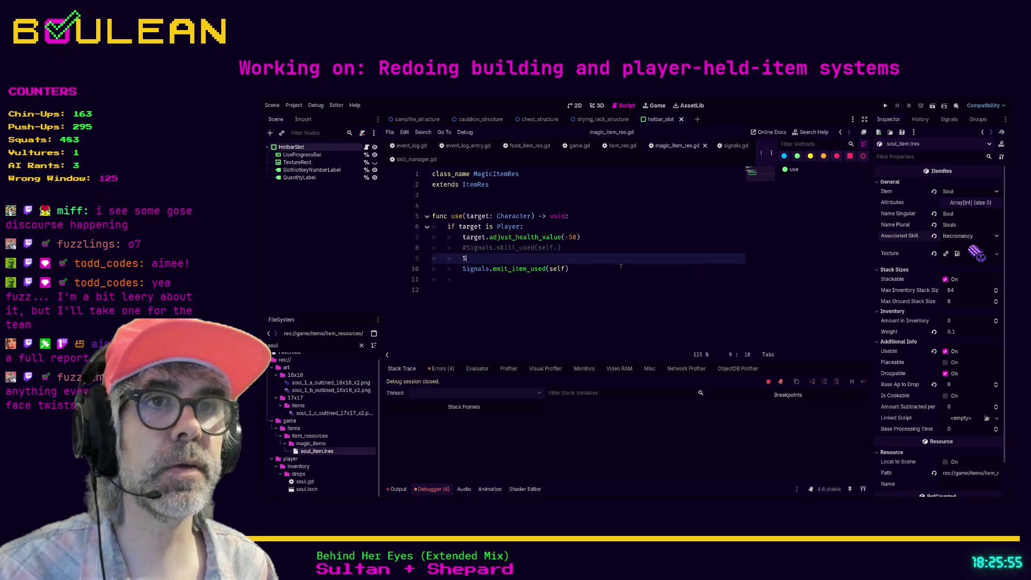
{"action": "type", "text": "nals.skill_used("}
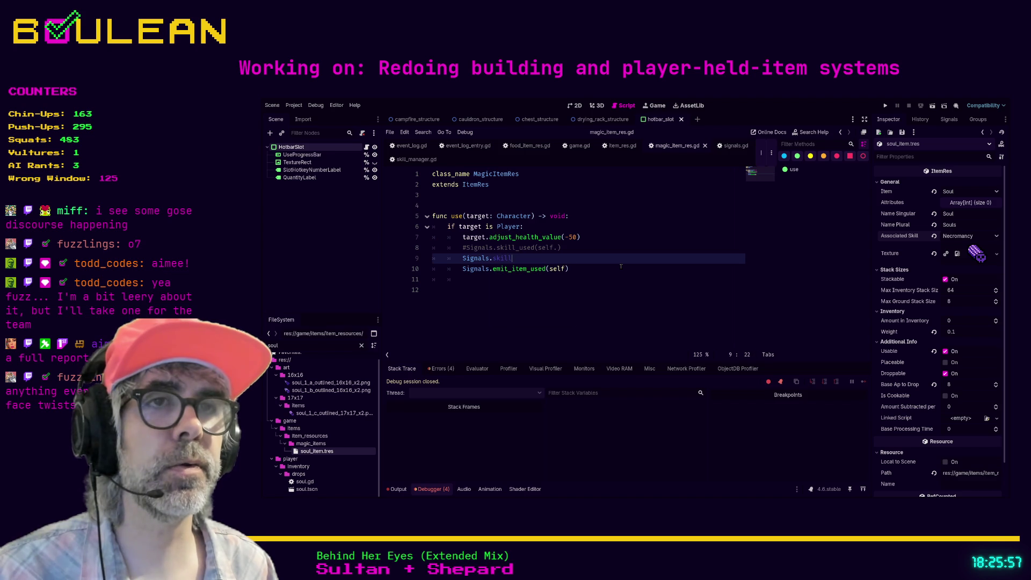
{"action": "key", "text": "Escape"}
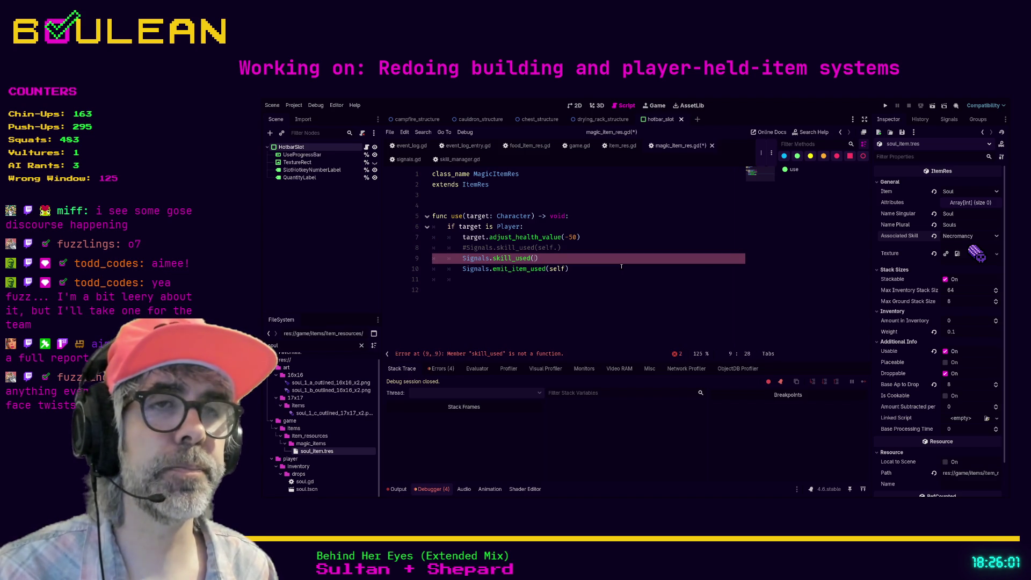
{"action": "type", "text": "SkillManager"}
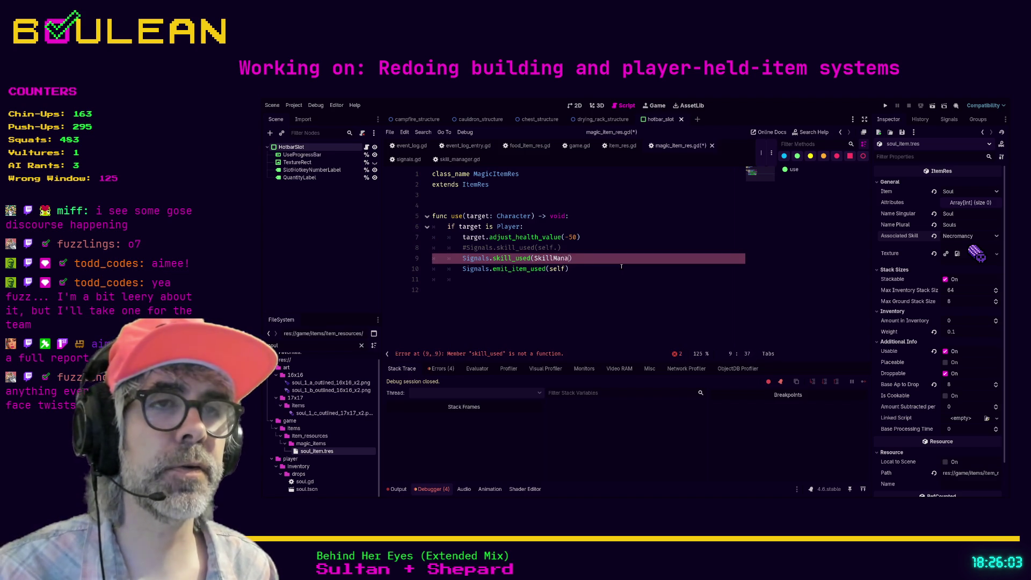
{"action": "type", "text": ".get"}
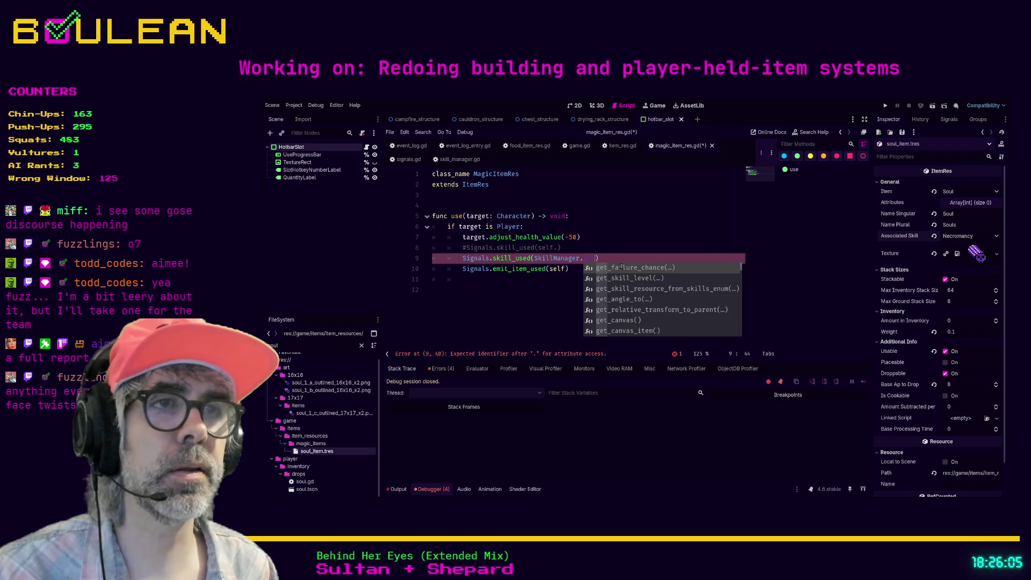
{"action": "key", "text": "Down"}
{"action": "key", "text": "Down"}
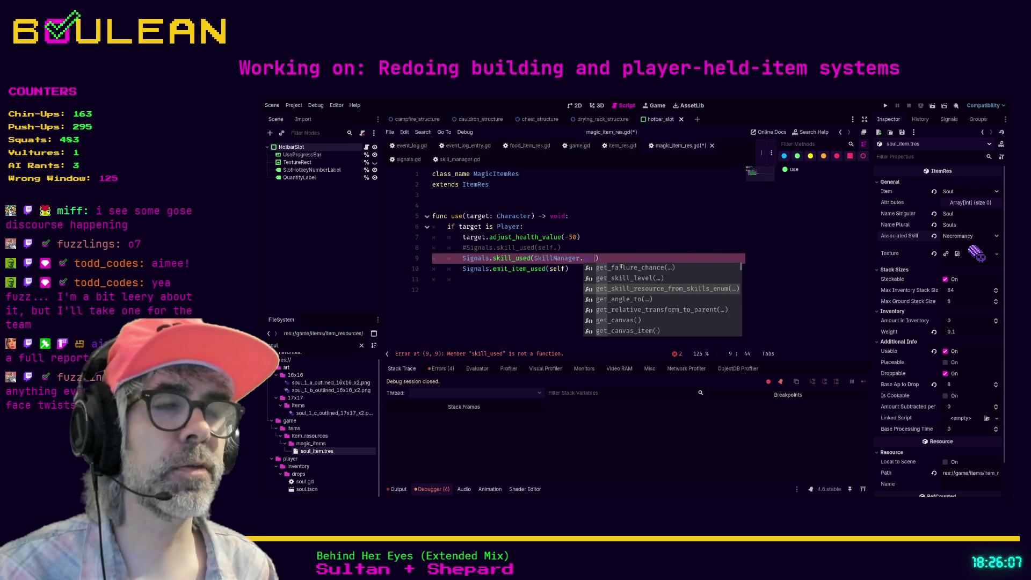
{"action": "key", "text": "Return"}
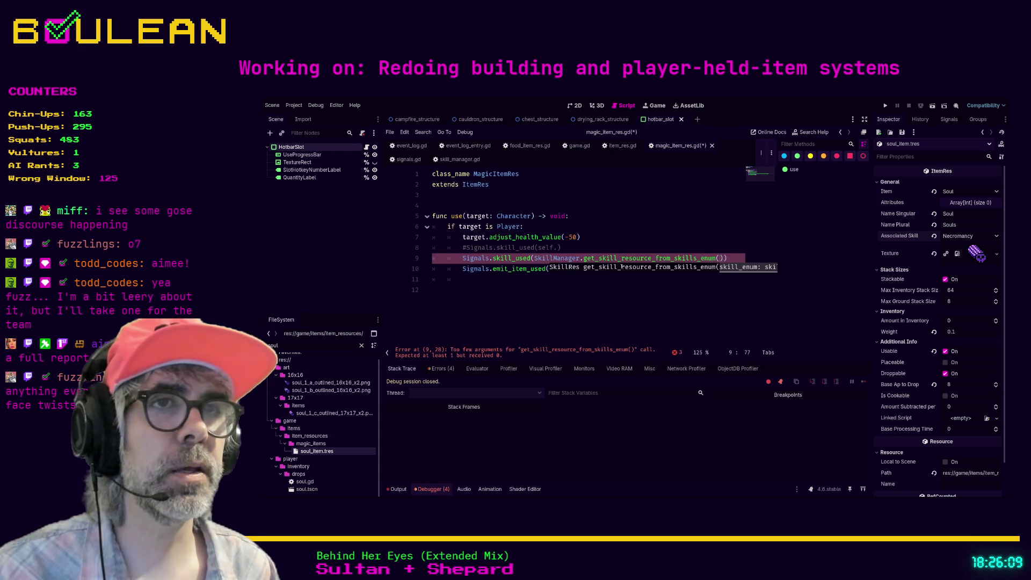
{"action": "type", "text": "killManager."}
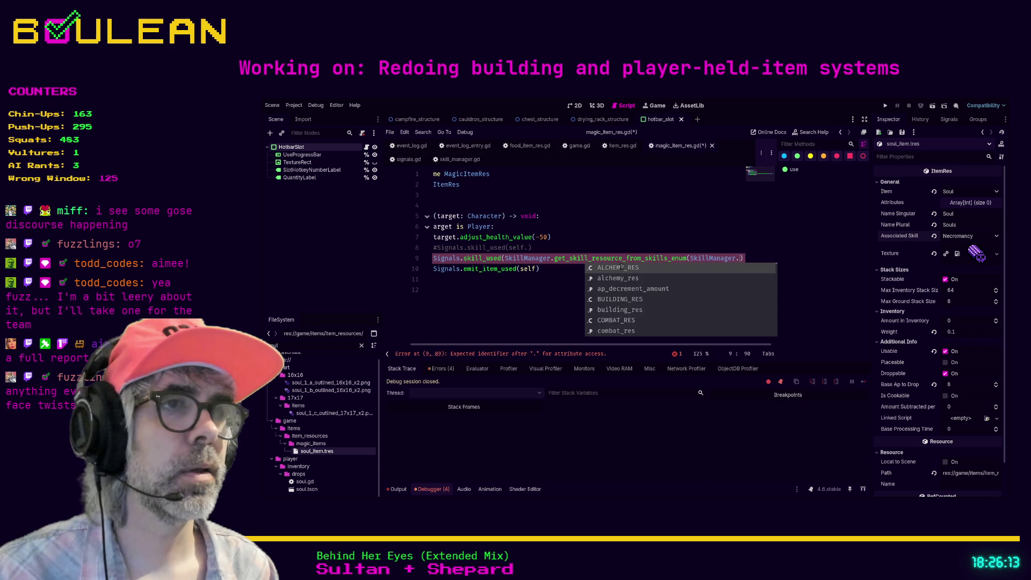
{"action": "key", "text": "BackSpace"}
{"action": "key", "text": "BackSpace"}
{"action": "key", "text": "BackSpace"}
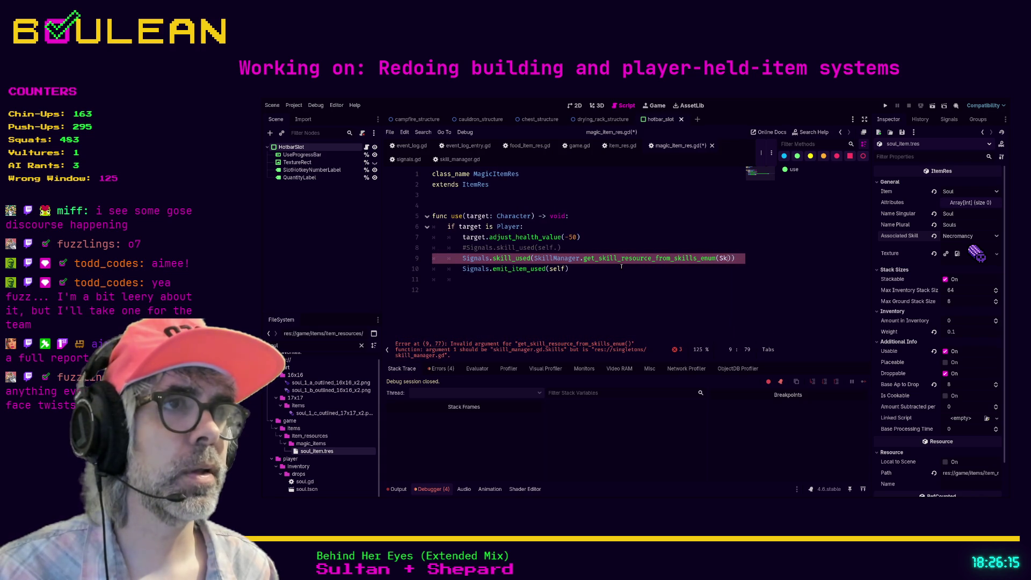
{"action": "type", "text": "associa"}
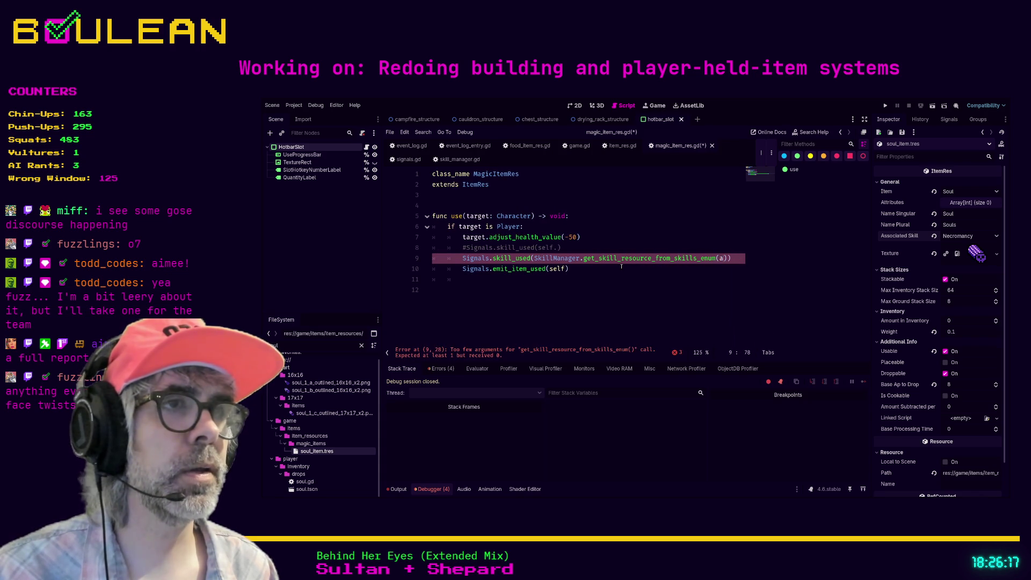
{"action": "key", "text": "Return"}
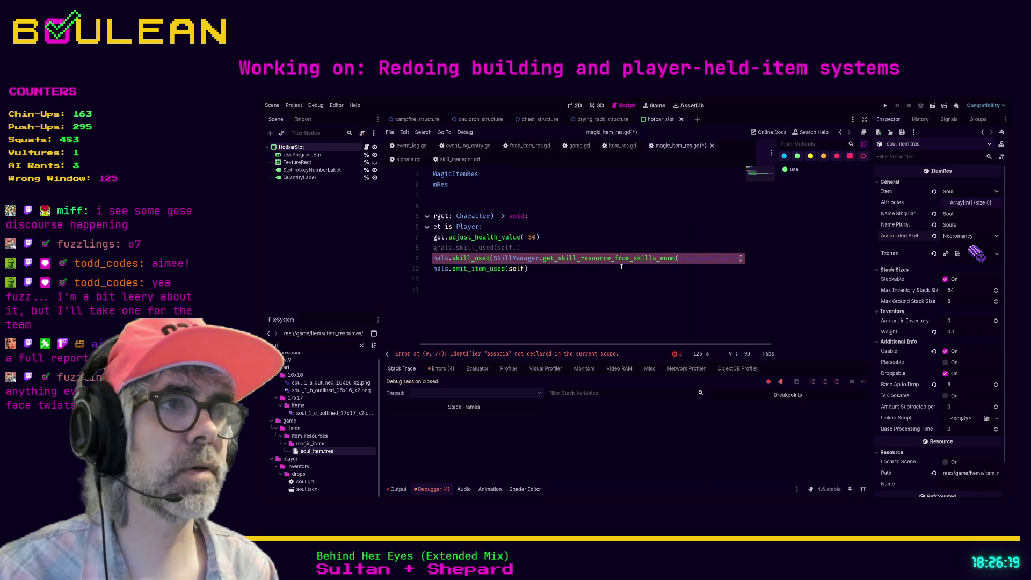
{"action": "left_click", "coordinate": [577, 277]}
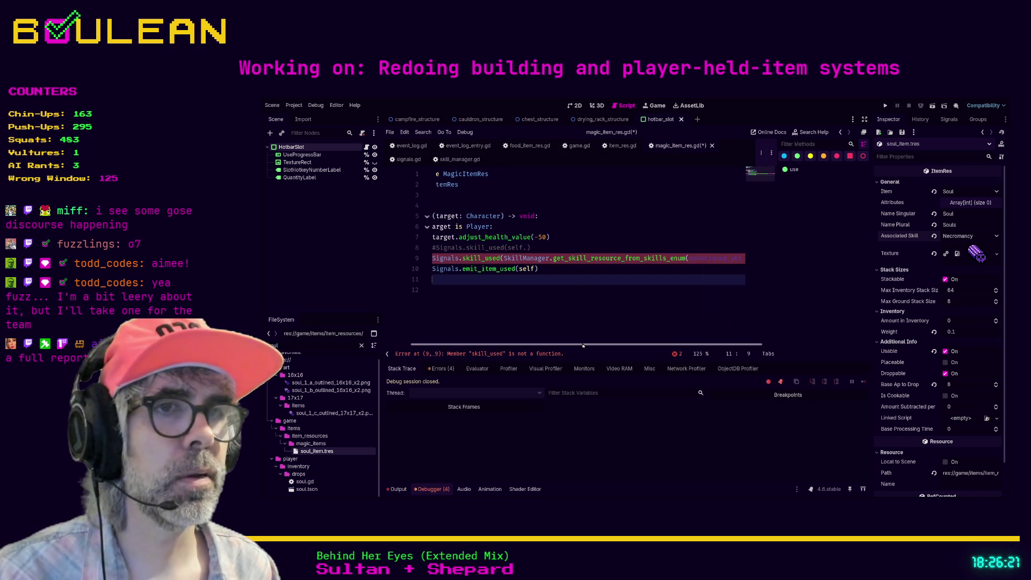
- Change the skill_used call to Signals.emit_skill_used
{"action": "mouse_move", "coordinate": [582, 345]}
{"action": "left_mouse_down"}
{"action": "mouse_move", "coordinate": [600, 344]}
{"action": "mouse_move", "coordinate": [560, 344]}
{"action": "left_mouse_up"}
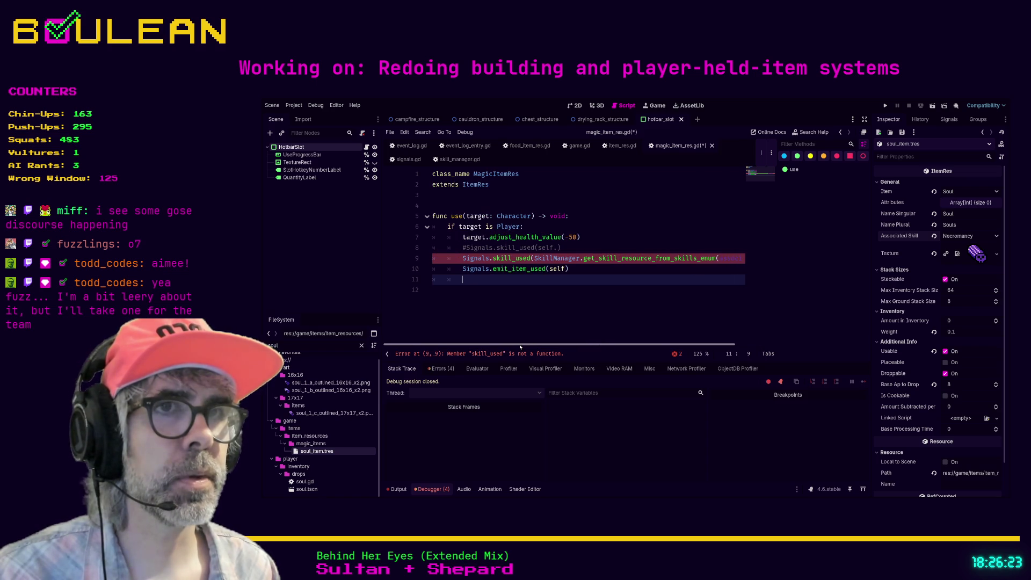
{"action": "left_click", "coordinate": [529, 257]}
{"action": "type", "text": ".emi"}
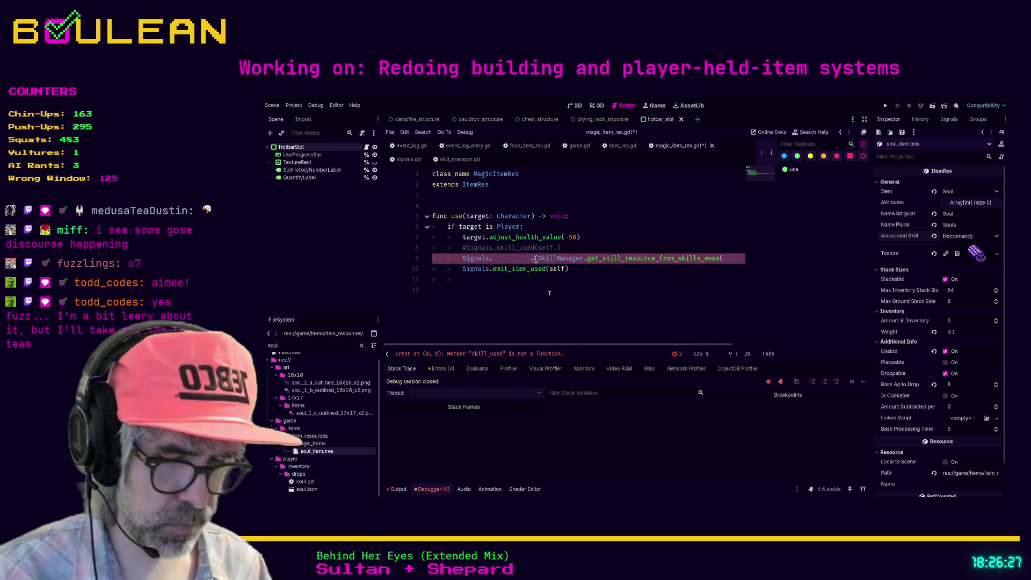
{"action": "type", "text": "t"}
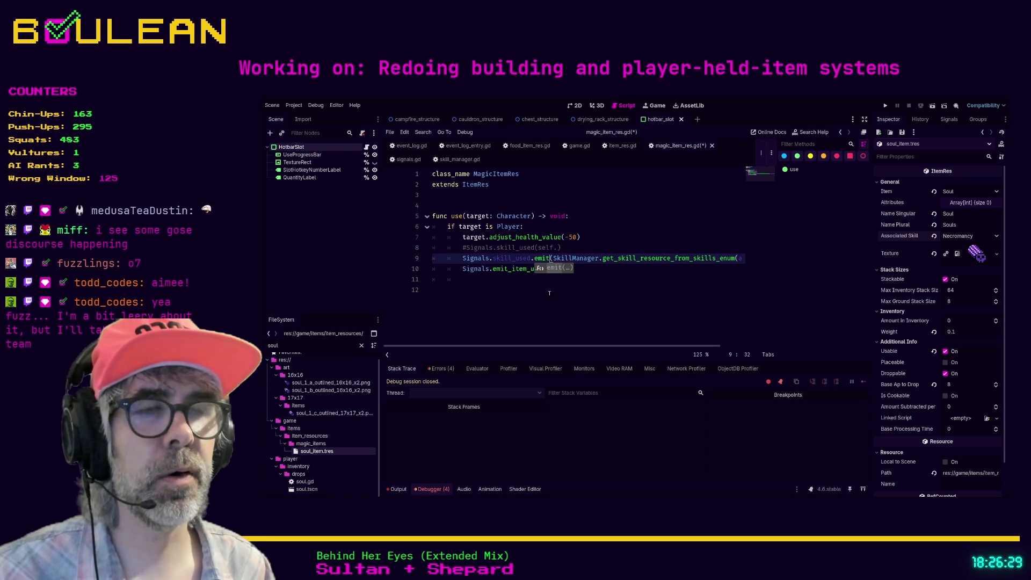
{"action": "key", "text": "BackSpace"}
{"action": "key", "text": "BackSpace"}
{"action": "key", "text": "BackSpace"}
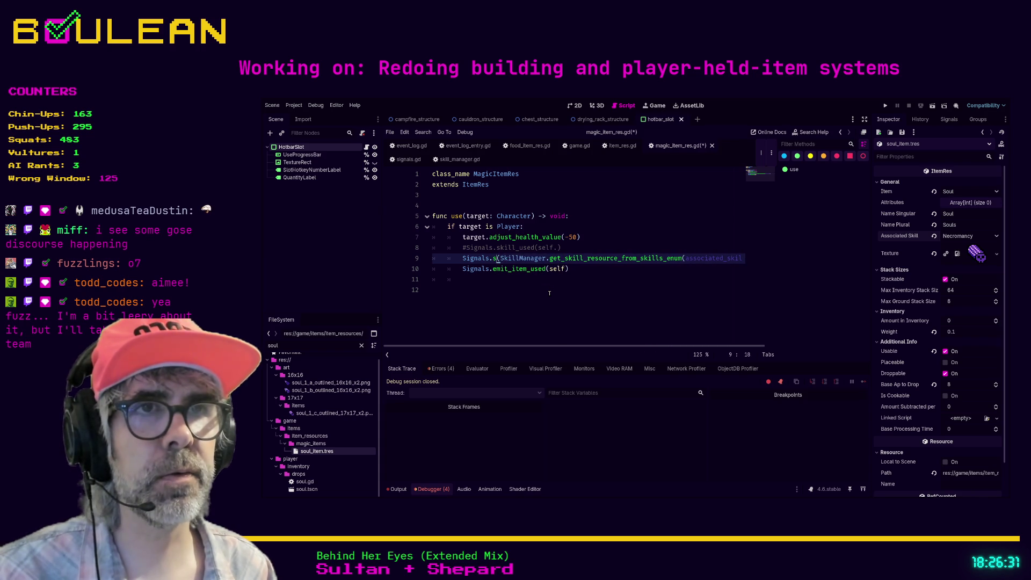
{"action": "key", "text": "BackSpace"}
{"action": "type", "text": "emit_sk"}
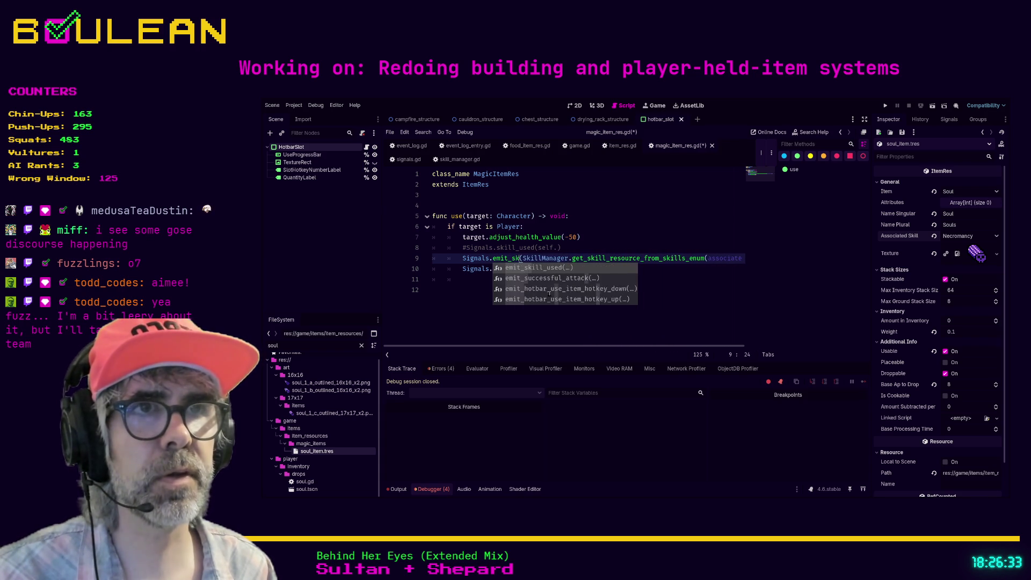
{"action": "key", "text": "Return"}
- Delete the commented-out skill_used line 8, save magic_item_res.gd, and run the game
{"action": "left_click", "coordinate": [594, 292]}
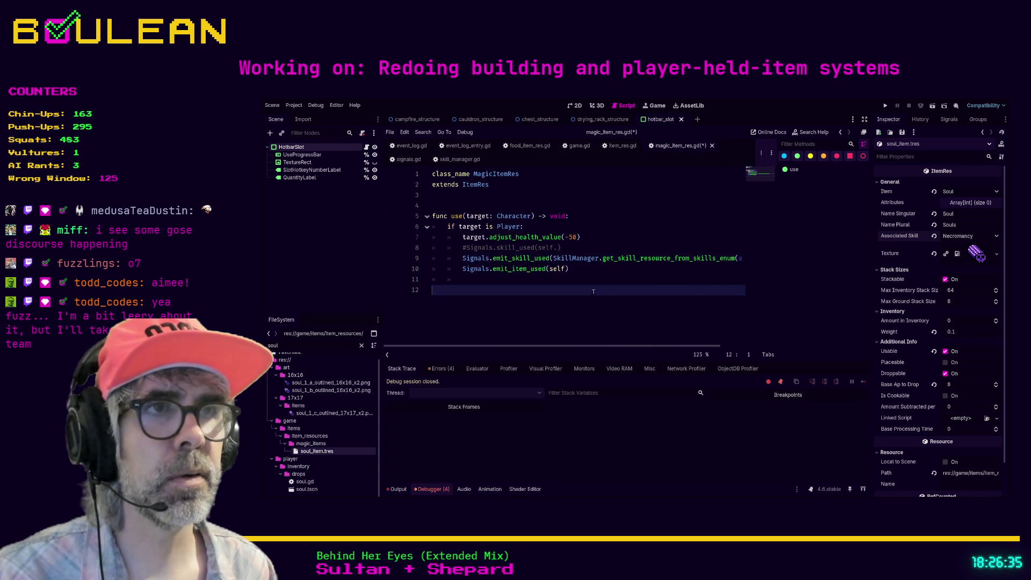
{"action": "scroll", "coordinate": [617, 301], "scroll_direction": "right", "scroll_amount": 3}
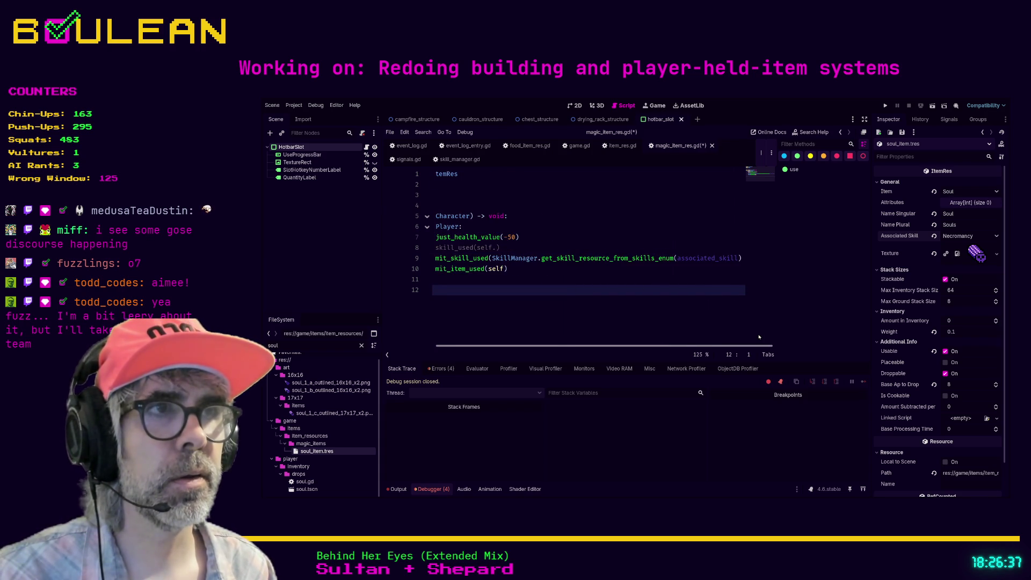
{"action": "scroll", "coordinate": [552, 323], "scroll_direction": "left", "scroll_amount": 3}
{"action": "left_click", "coordinate": [576, 249]}
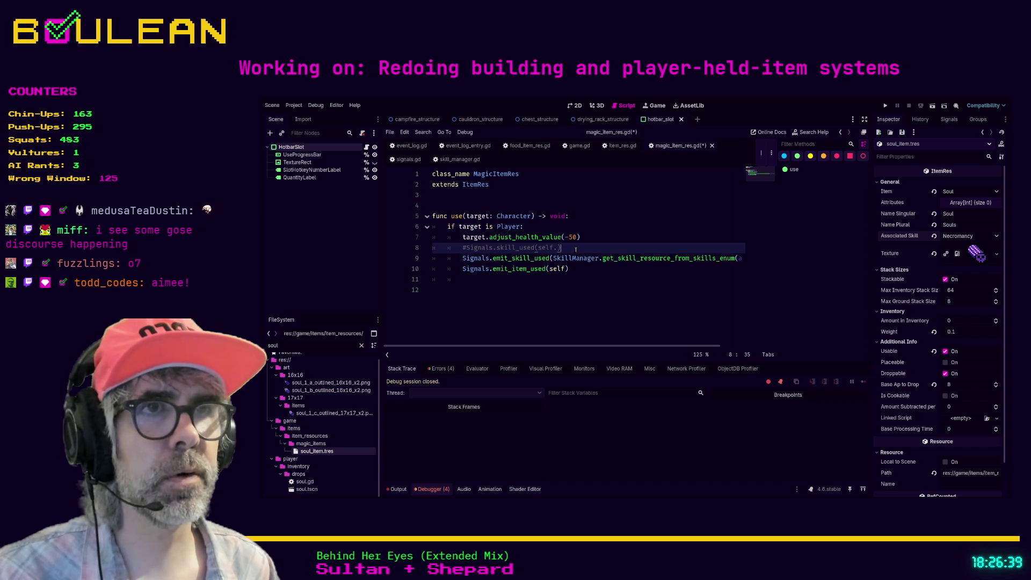
{"action": "key", "text": "ctrl+shift+k"}
{"action": "left_click", "coordinate": [597, 290]}
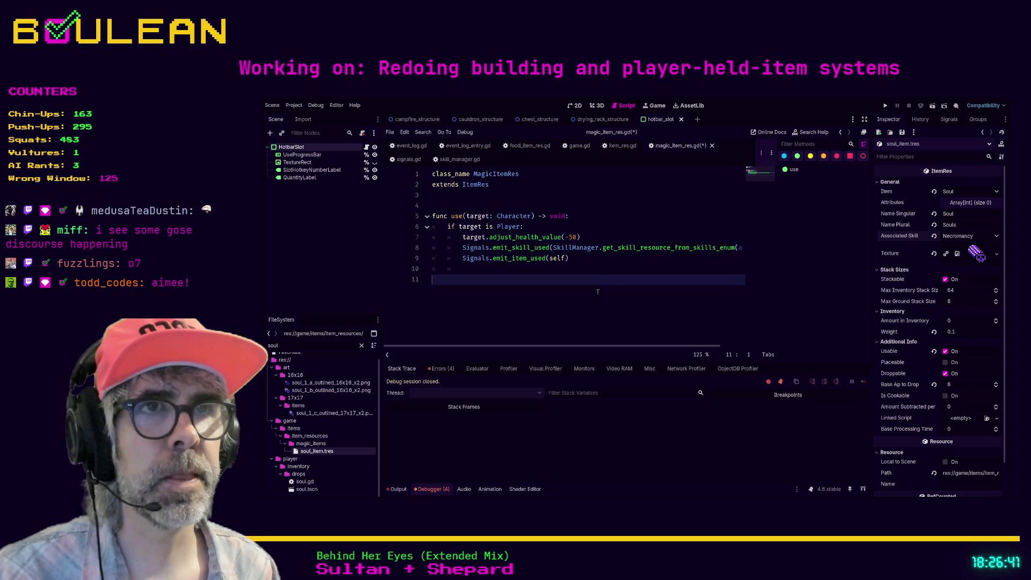
{"action": "key", "text": "ctrl+s"}
{"action": "key", "text": "F5"}
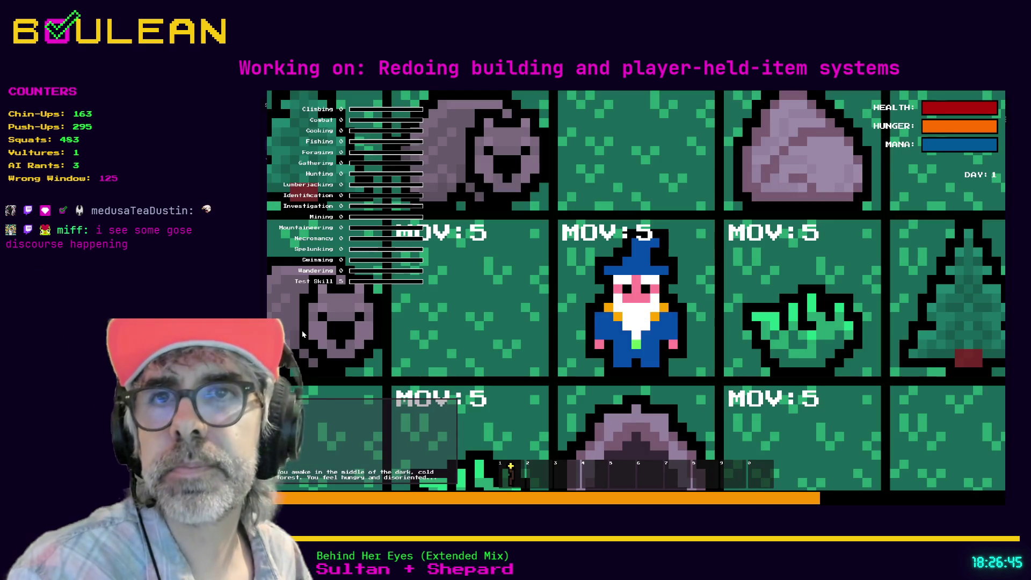
- Zoom the running game's map out to show a wide grid of tiles around the wizard
{"action": "scroll", "coordinate": [303, 335], "scroll_direction": "down", "scroll_amount": 3}
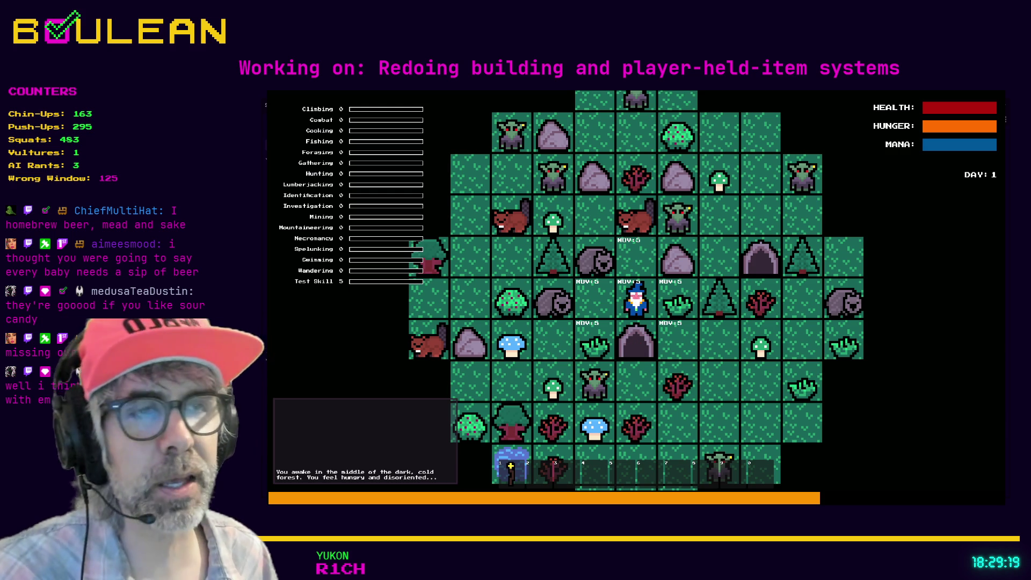
- Kill the wombat to the west, collect its meat, and forage the green mushroom
{"action": "key", "text": "a"}
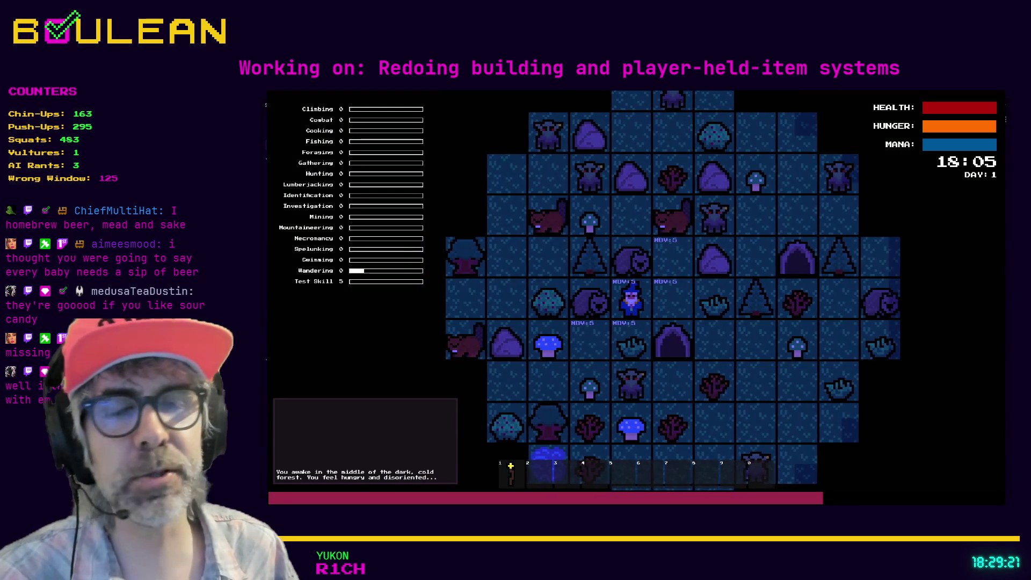
{"action": "key", "text": "a"}
{"action": "key", "text": "a"}
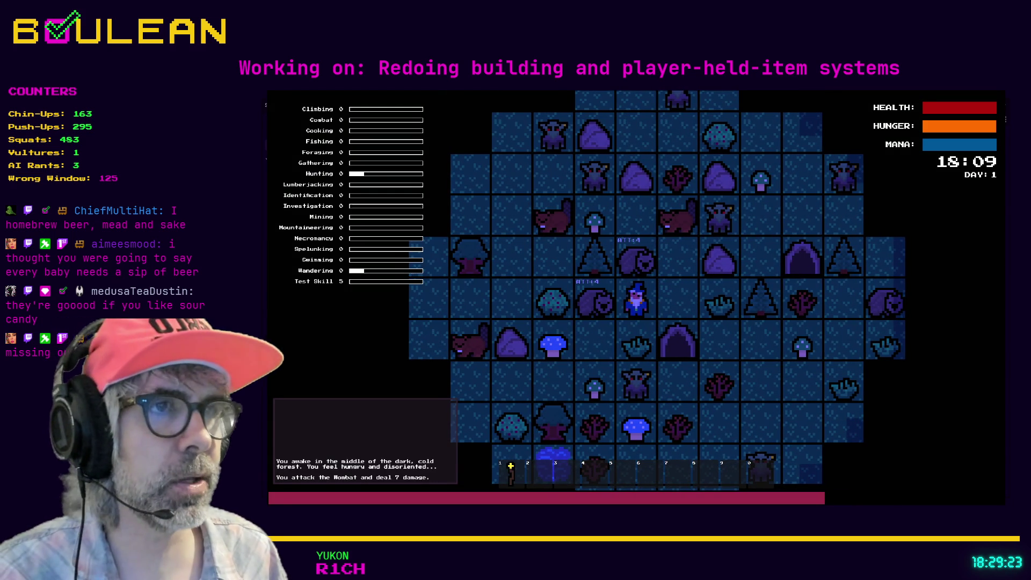
{"action": "key", "text": "a"}
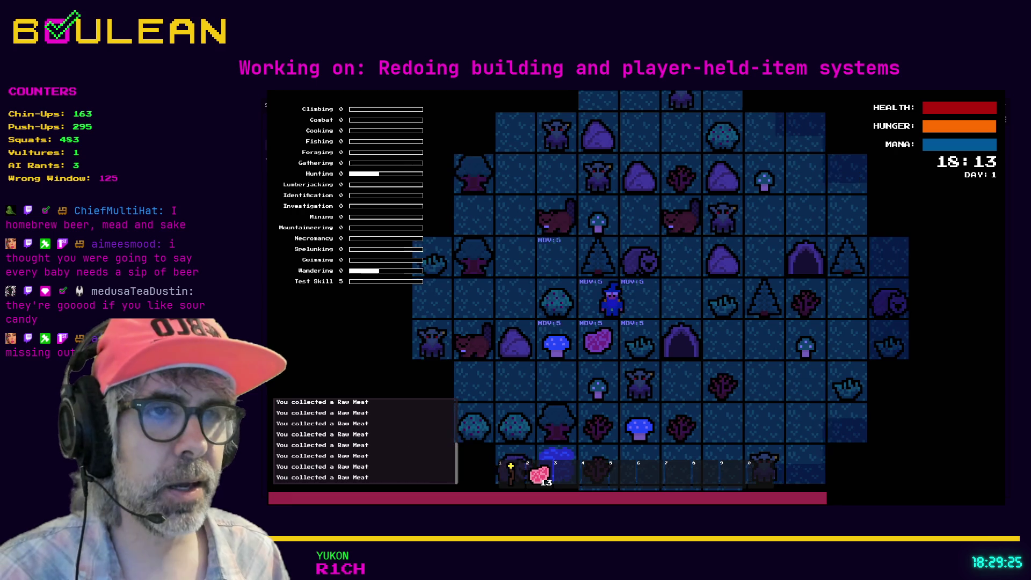
{"action": "key", "text": "s"}
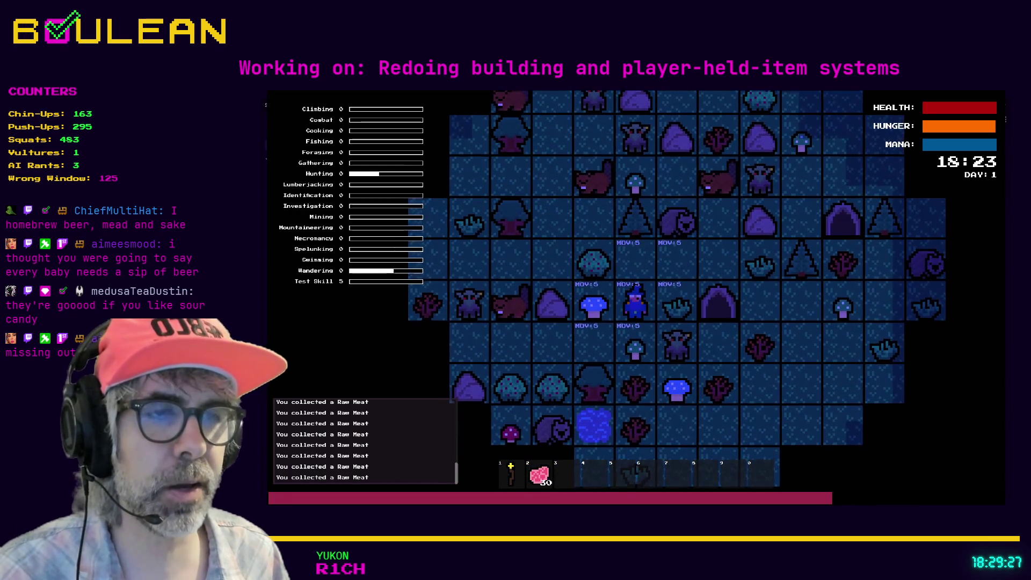
{"action": "key", "text": "s"}
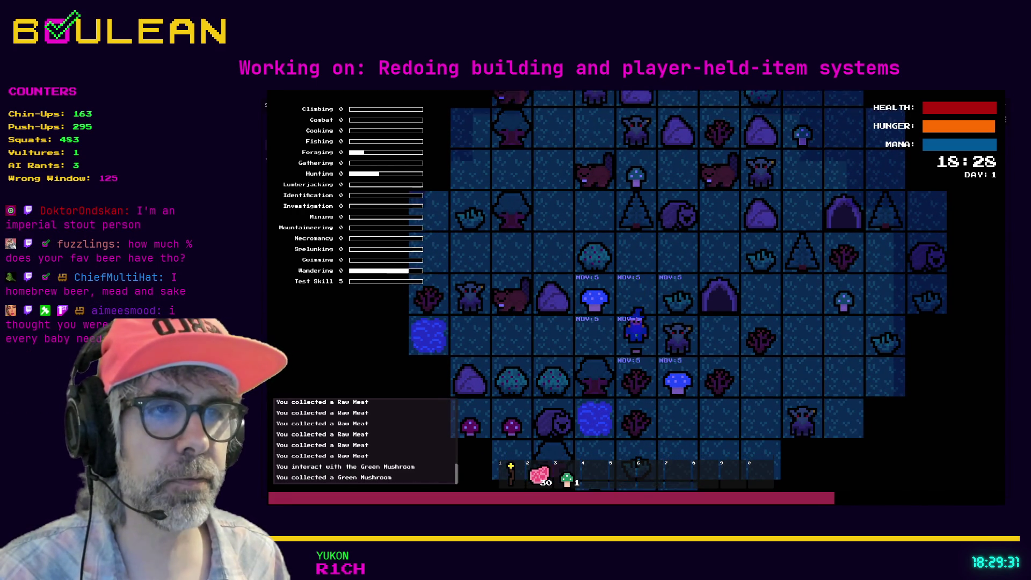
{"action": "key", "text": "s"}
{"action": "key", "text": "s"}
{"action": "key", "text": "s"}
{"action": "key", "text": "s"}
{"action": "key", "text": "s"}
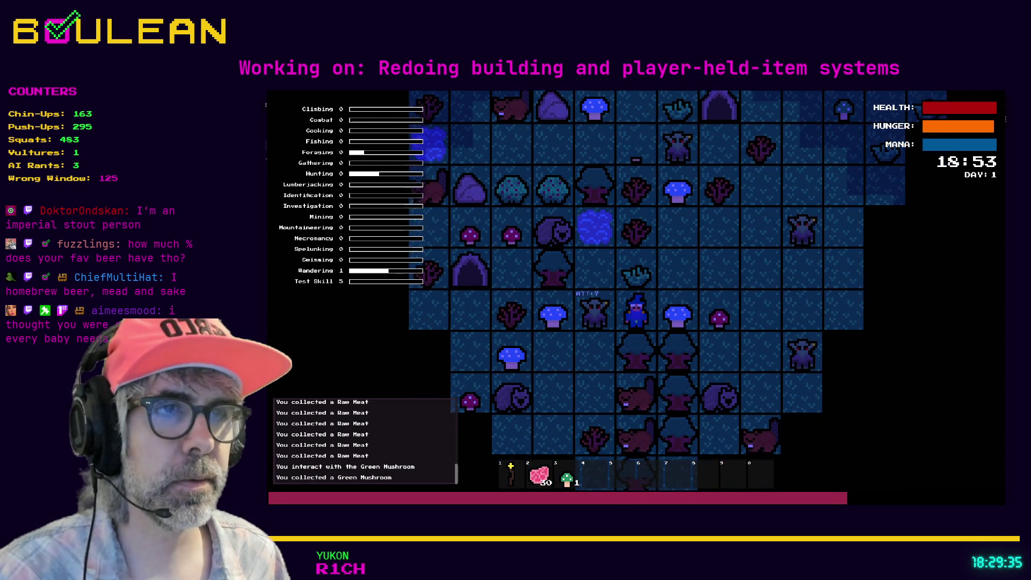
- Destroy the gravestone to the west, collect two Souls, and eat one Soul
{"action": "key", "text": "a"}
{"action": "key", "text": "a"}
{"action": "key", "text": "a"}
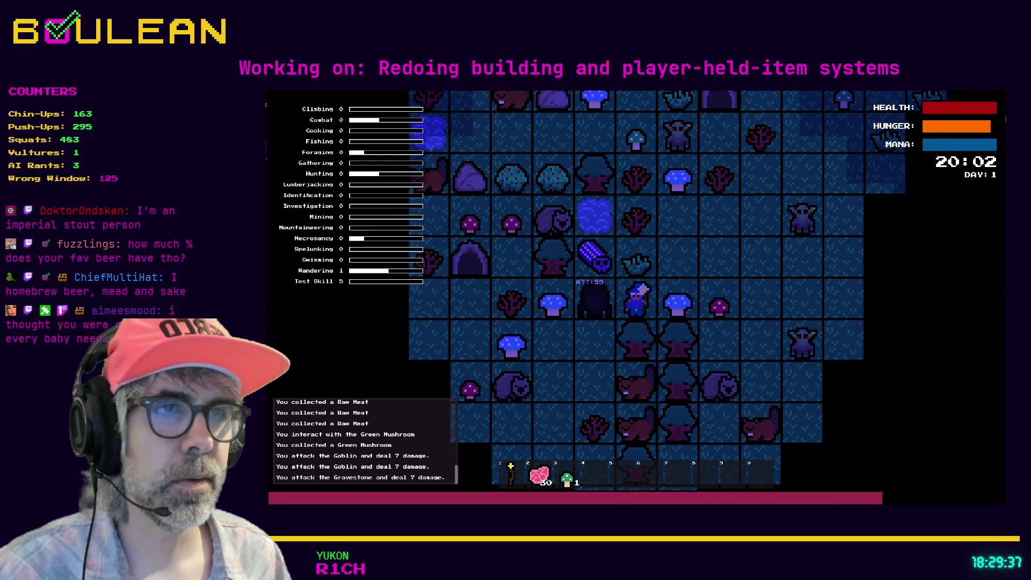
{"action": "key", "text": "a"}
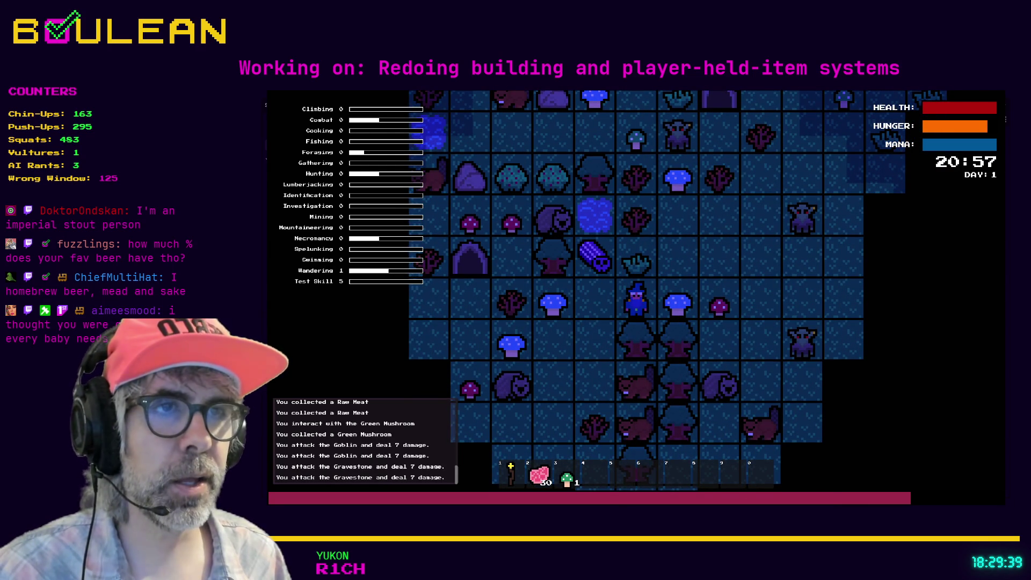
{"action": "key", "text": "a"}
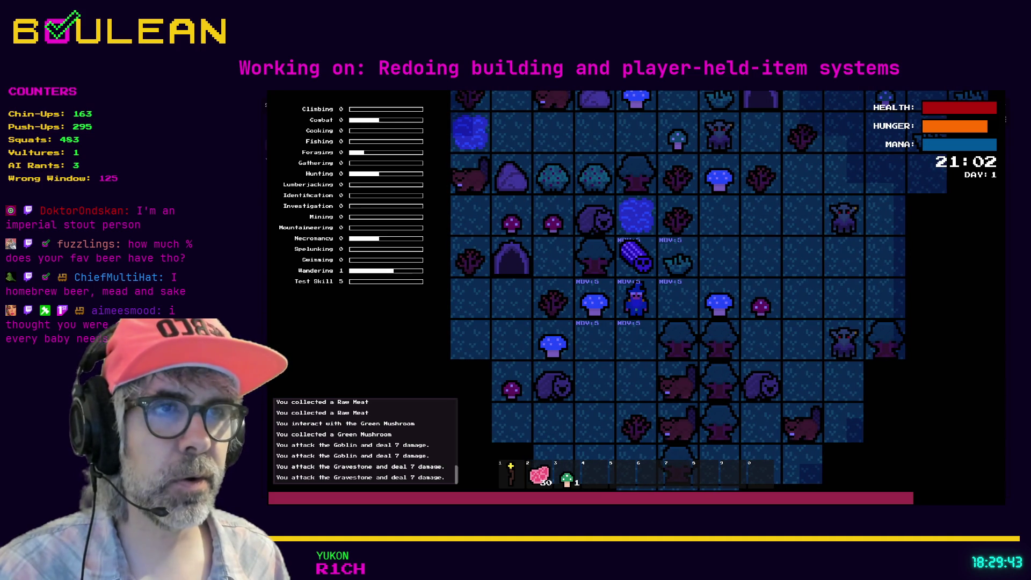
{"action": "key", "text": "w"}
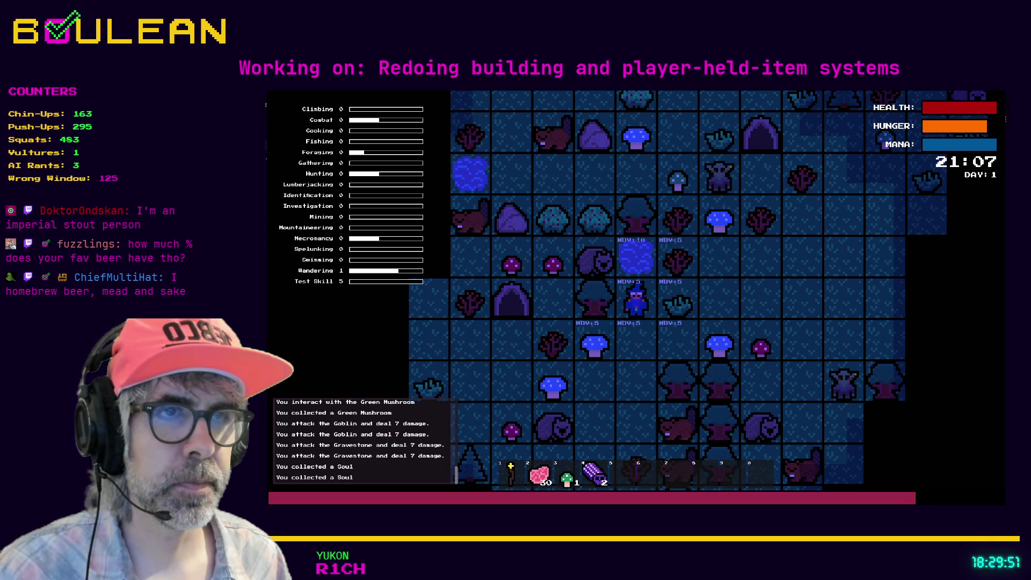
{"action": "key", "text": "s"}
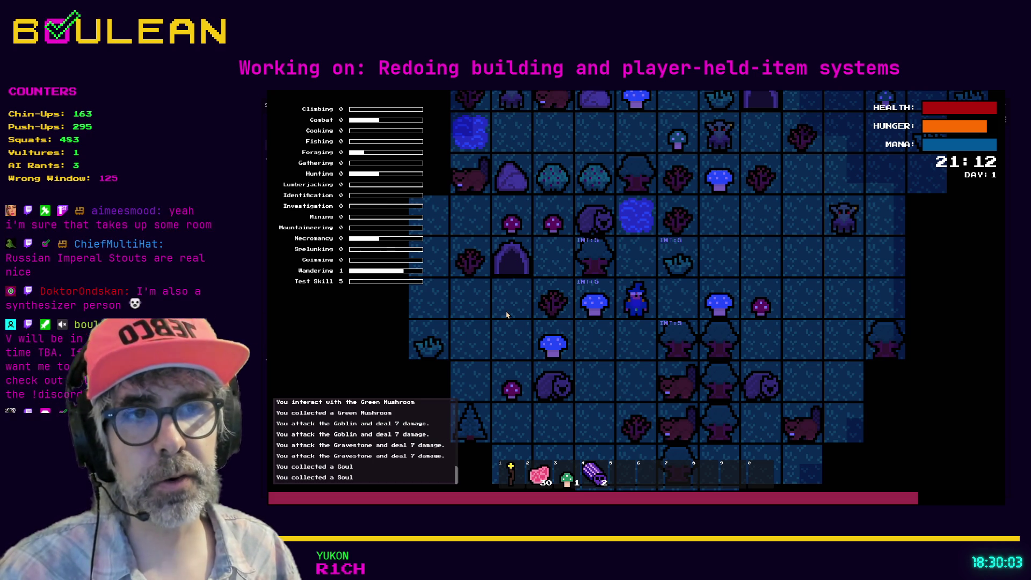
{"action": "key", "text": "q"}
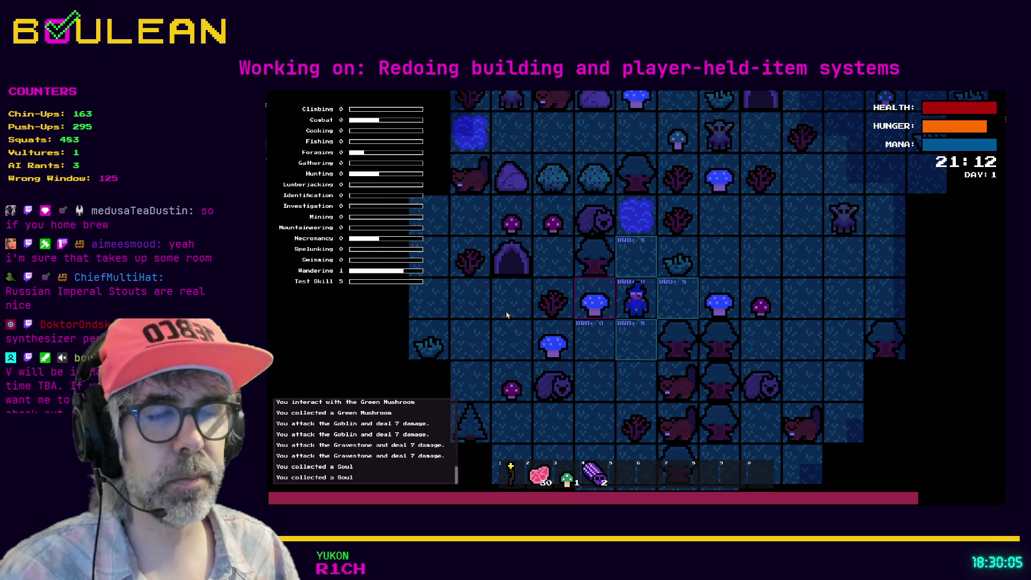
{"action": "key", "text": "q"}
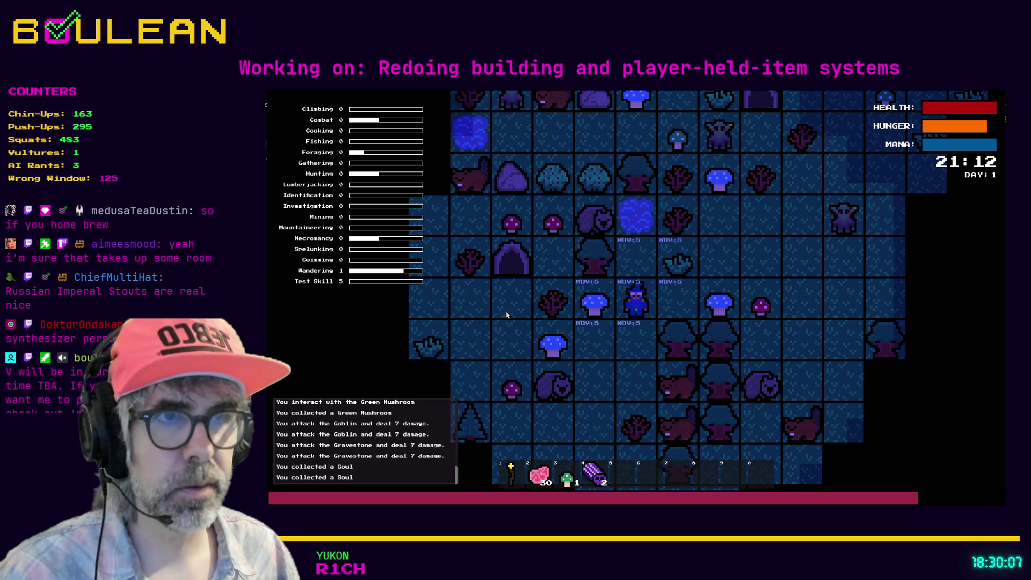
{"action": "key", "text": "e"}
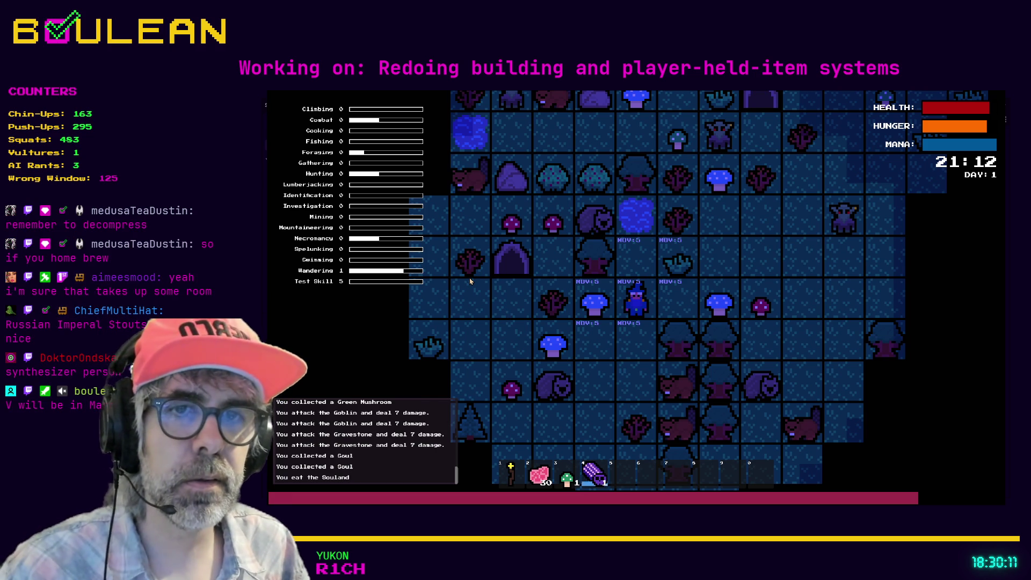
- Eat the remaining Soul, fight the wombat, goblins and gravestone, then eat the collected Soul
{"action": "key", "text": "e"}
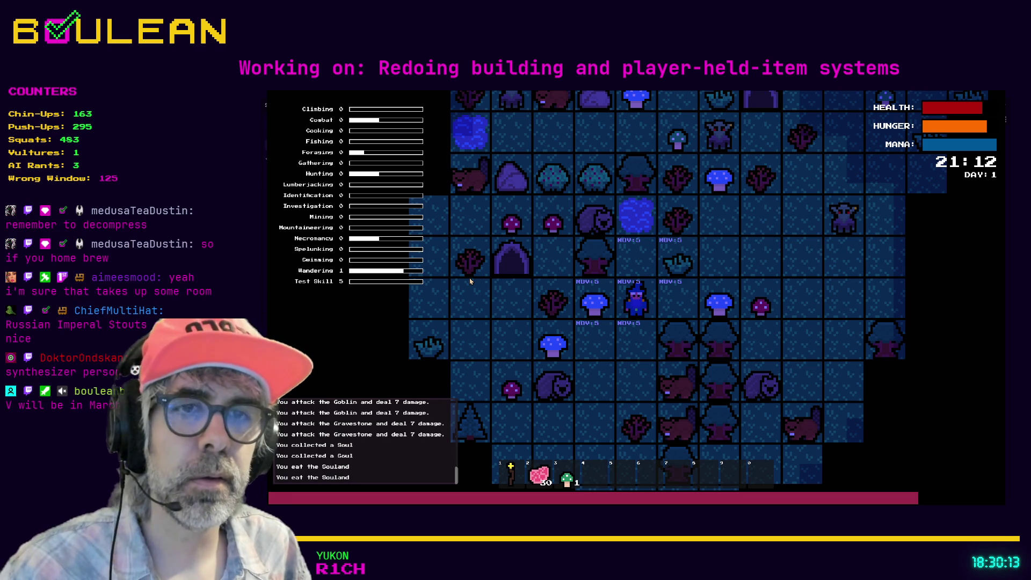
{"action": "key", "text": "Up"}
{"action": "key", "text": "Up"}
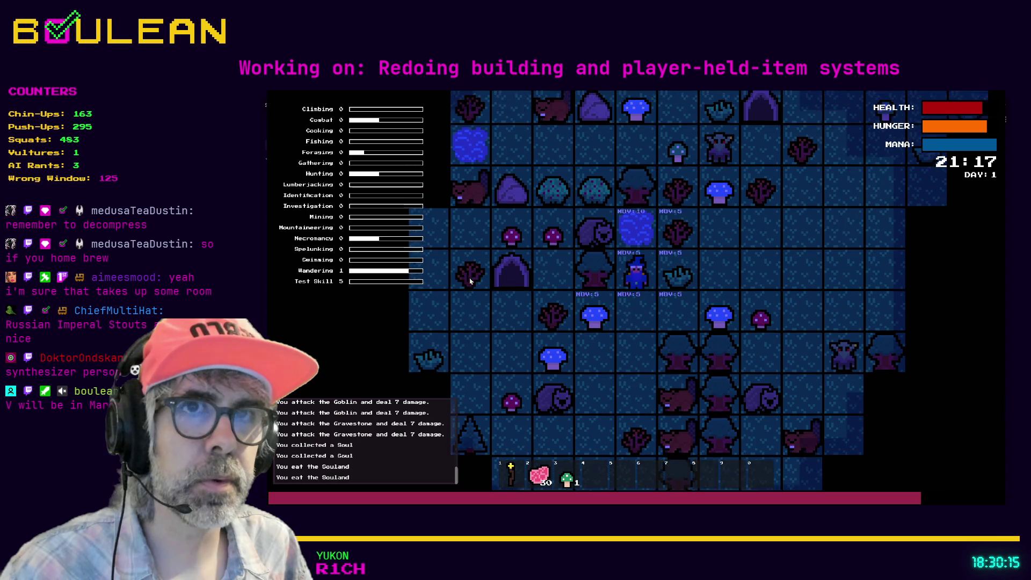
{"action": "key", "text": "Left"}
{"action": "key", "text": "Left"}
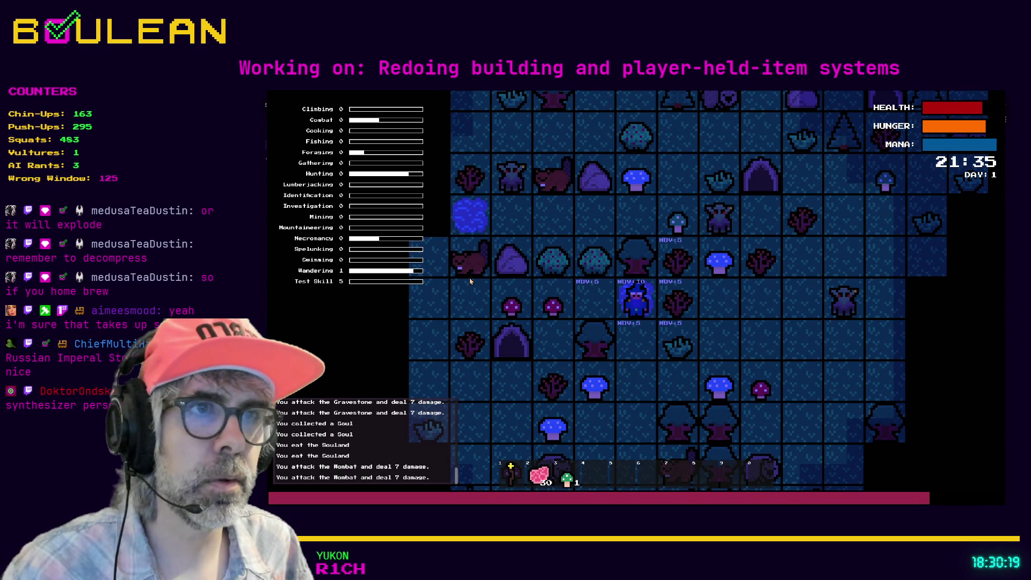
{"action": "key", "text": "Right"}
{"action": "key", "text": "Right"}
{"action": "key", "text": "Right"}
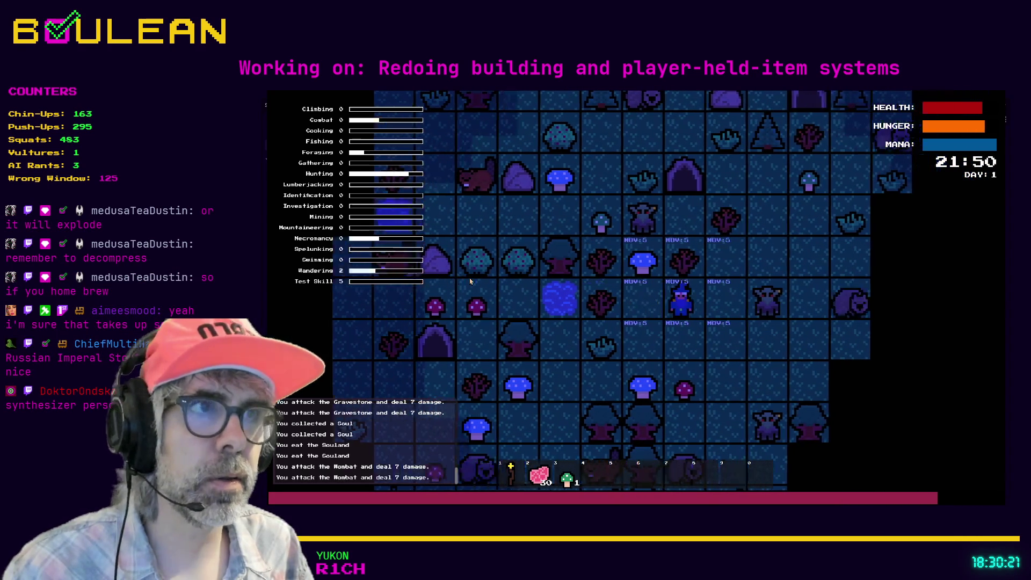
{"action": "key", "text": "Right"}
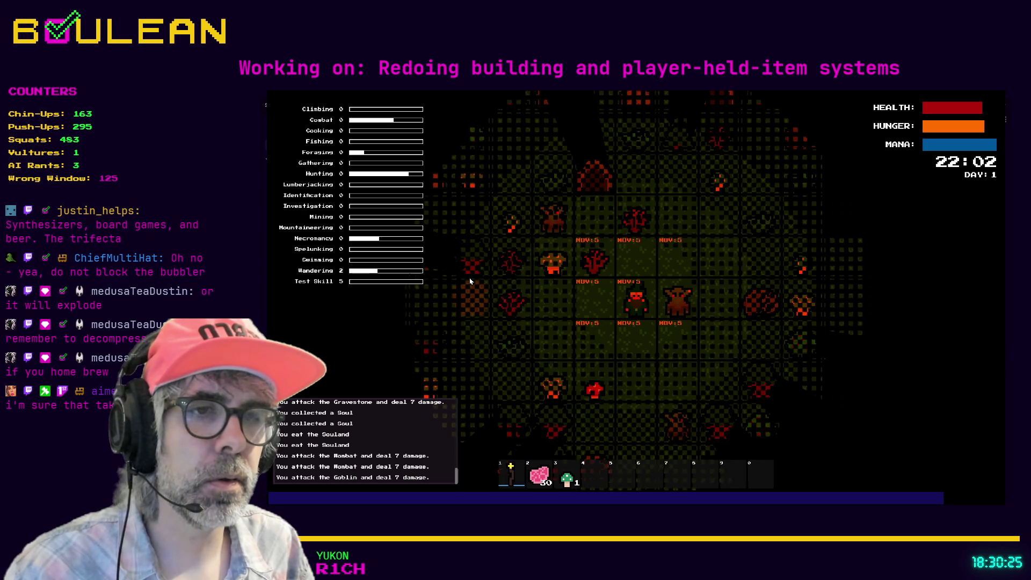
{"action": "key", "text": "Right"}
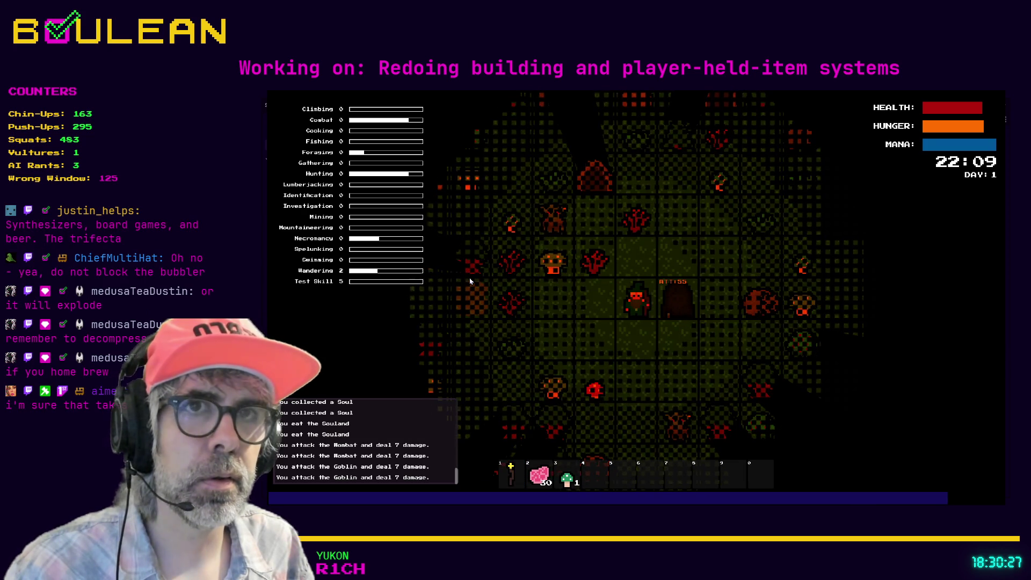
{"action": "key", "text": "Right"}
{"action": "key", "text": "Right"}
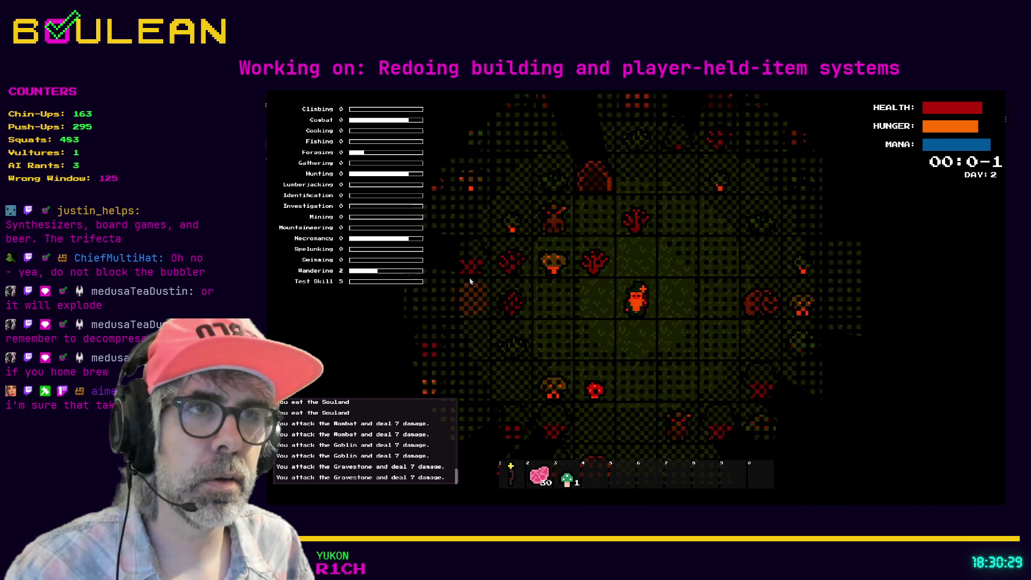
{"action": "key", "text": "Up"}
{"action": "key", "text": "Up"}
{"action": "key", "text": "Left"}
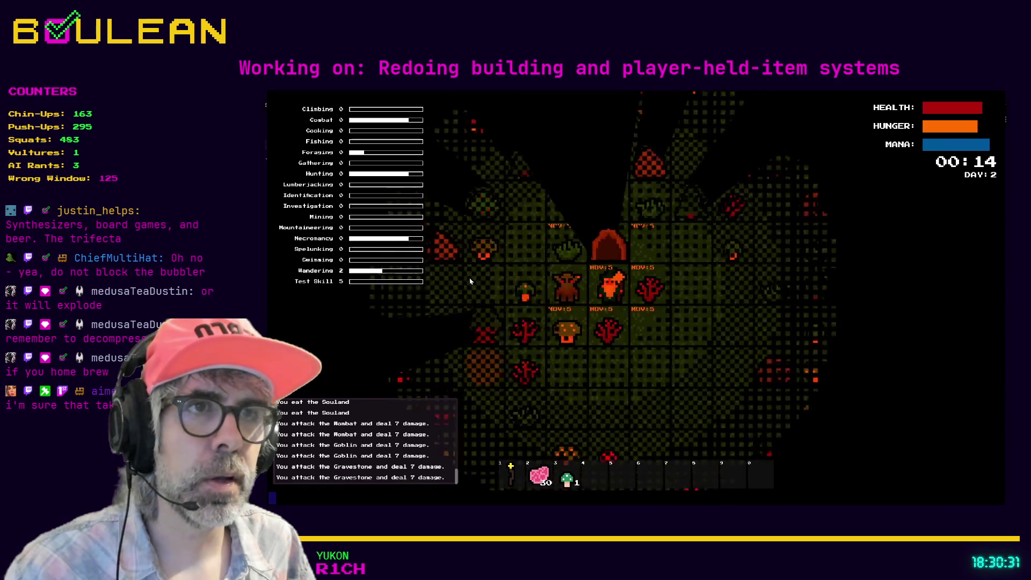
{"action": "key", "text": "Left"}
{"action": "key", "text": "Left"}
{"action": "key", "text": "Left"}
{"action": "key", "text": "Left"}
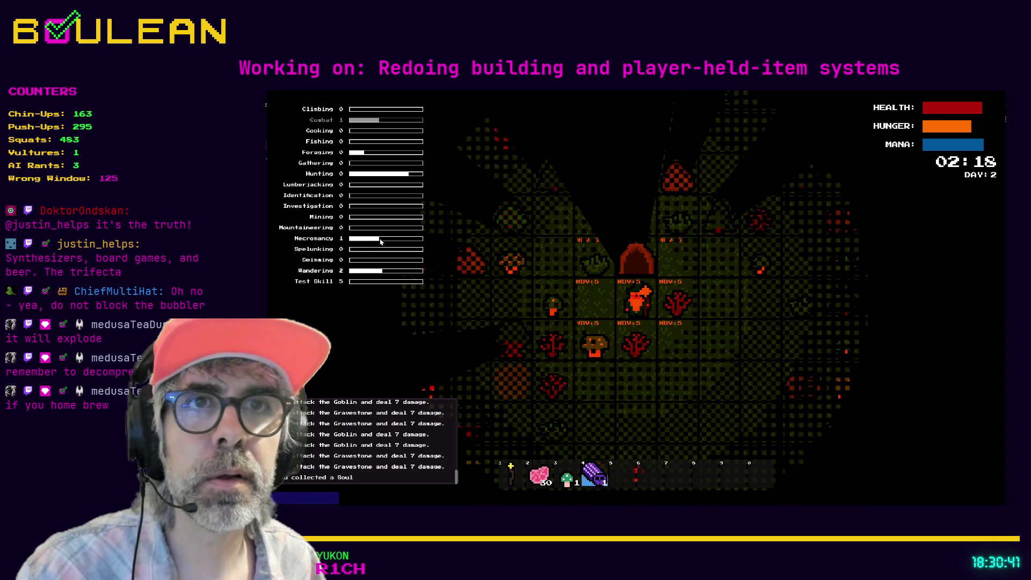
{"action": "key", "text": "e"}
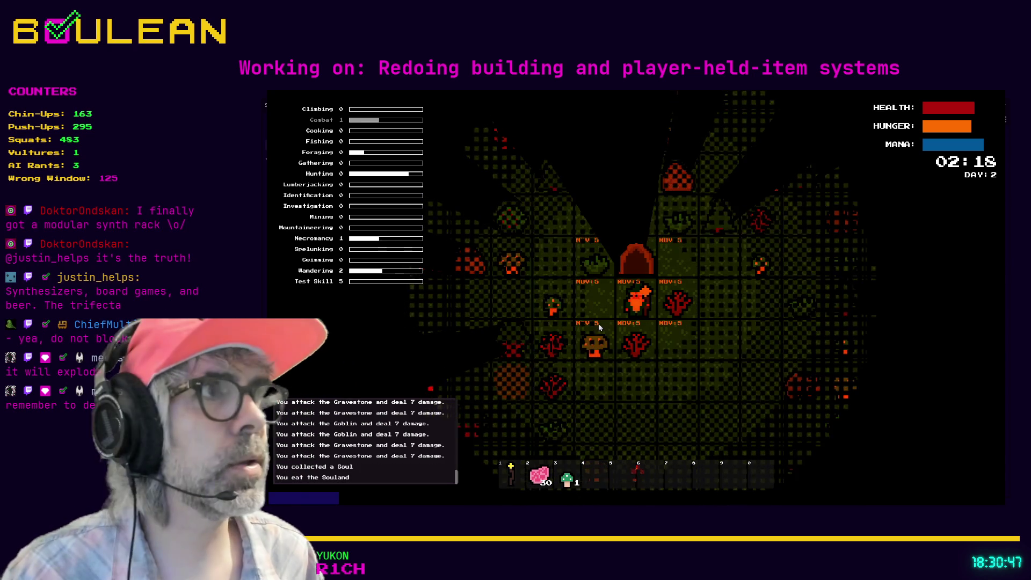
- Fight another goblin, eat the Soul to reach Necromancy 1, and open the in-game console
{"action": "key", "text": "Down"}
{"action": "key", "text": "Down"}
{"action": "key", "text": "Down"}
{"action": "key", "text": "Right"}
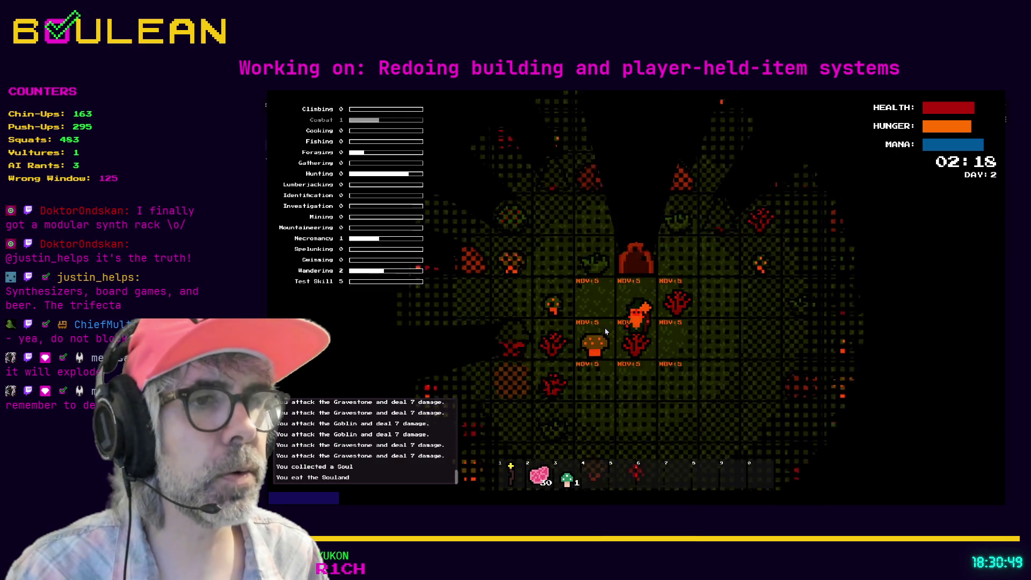
{"action": "key", "text": "Down"}
{"action": "key", "text": "Down"}
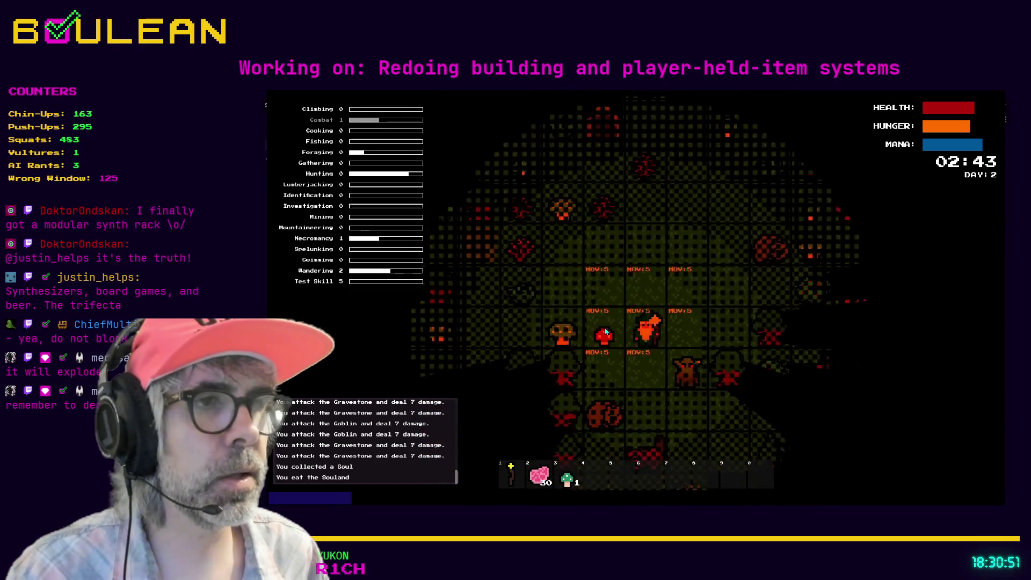
{"action": "key", "text": "Right"}
{"action": "key", "text": "Right"}
{"action": "key", "text": "Right"}
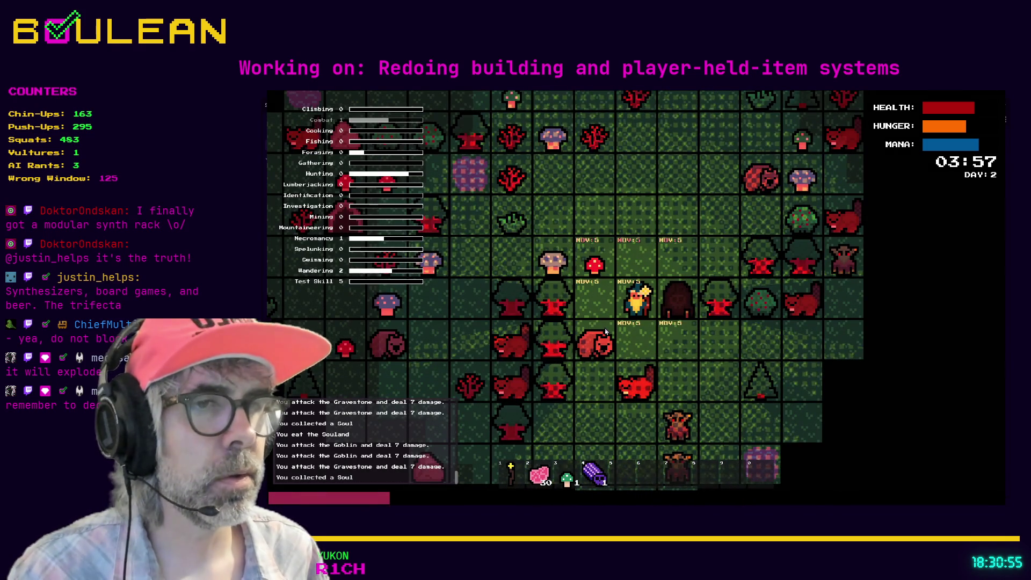
{"action": "key", "text": "e"}
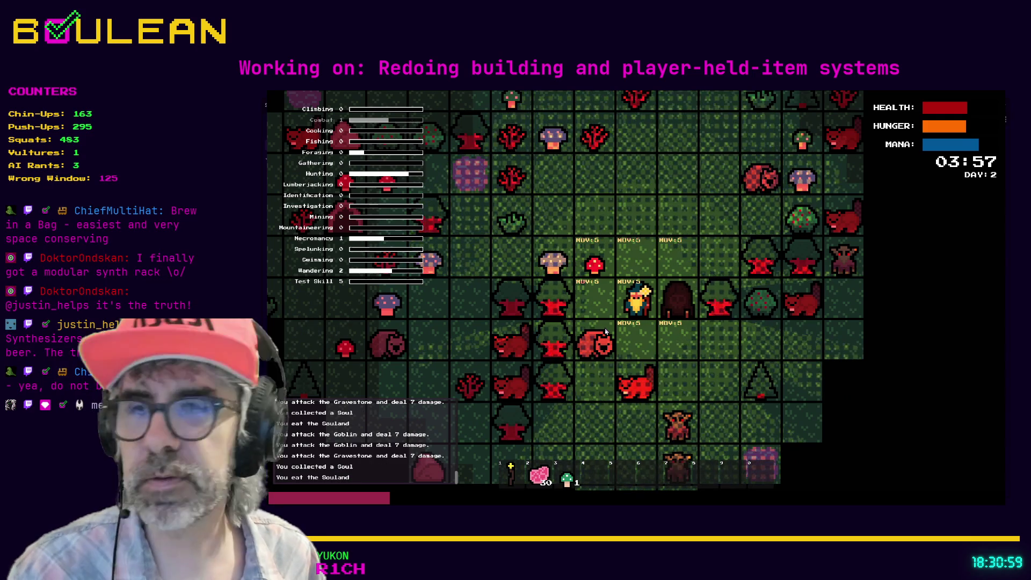
{"action": "key", "text": "grave"}
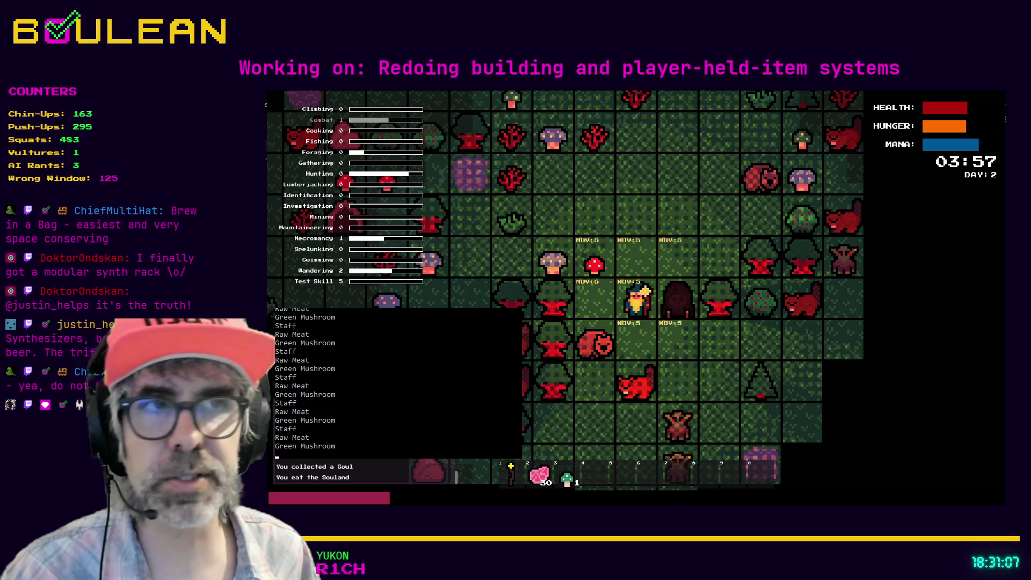
- Quit the game and delete the print(contents.name_singular) line from hotbar_slot.gd
{"action": "key", "text": "F8"}
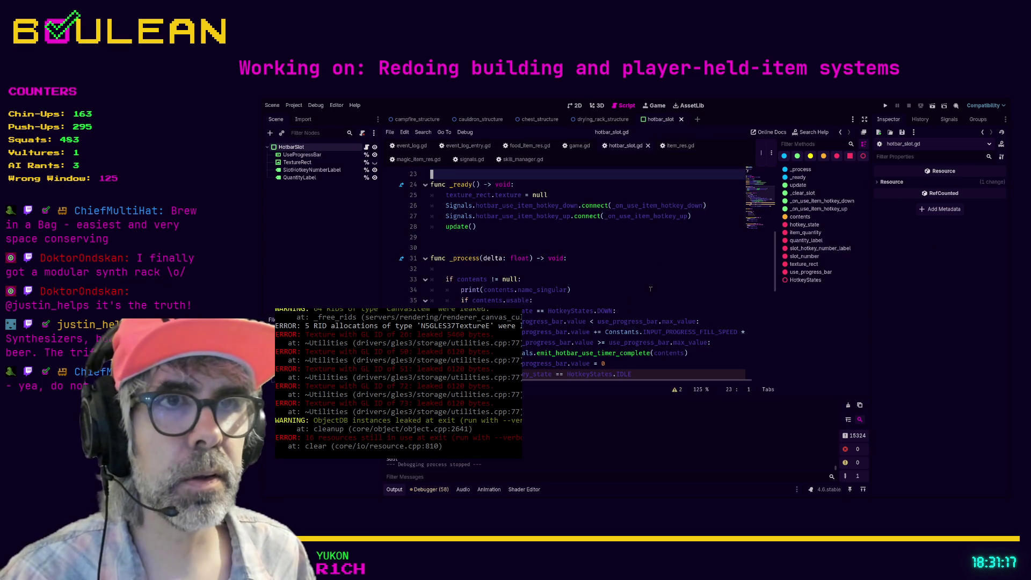
{"action": "left_click", "coordinate": [593, 290]}
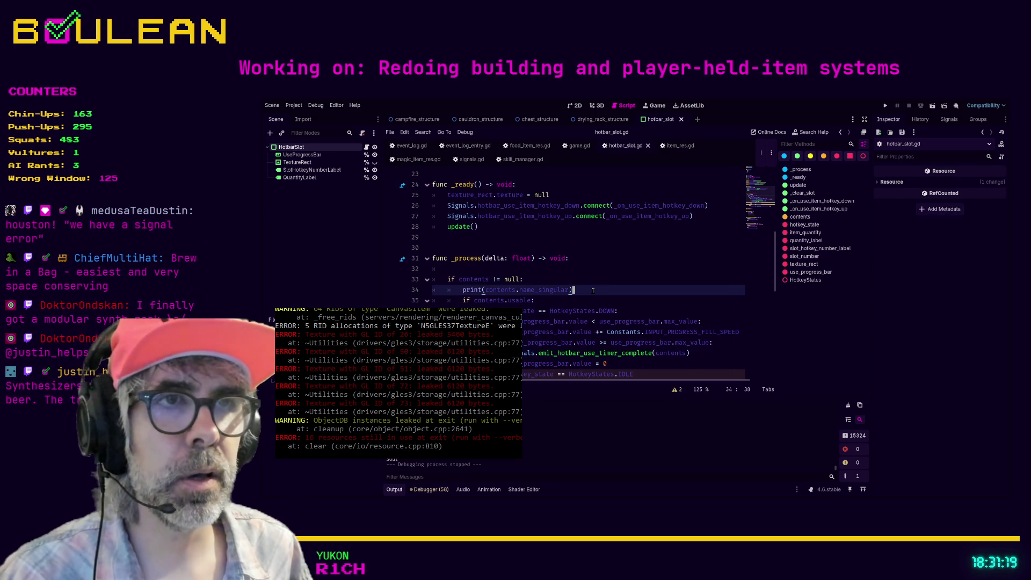
{"action": "key", "text": "ctrl+x"}
{"action": "scroll", "coordinate": [591, 301], "scroll_direction": "down", "scroll_amount": 3}
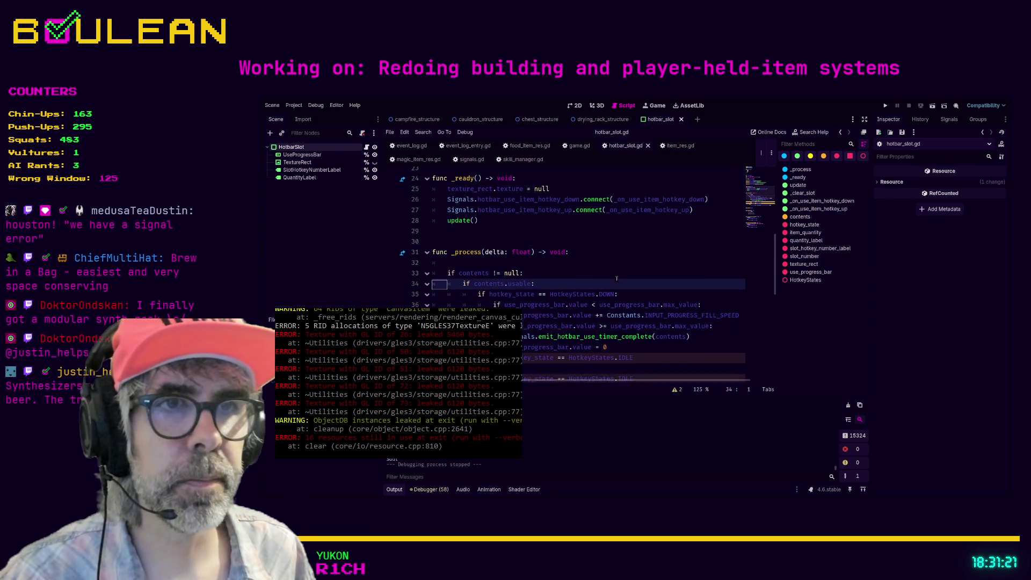
{"action": "left_click", "coordinate": [585, 323]}
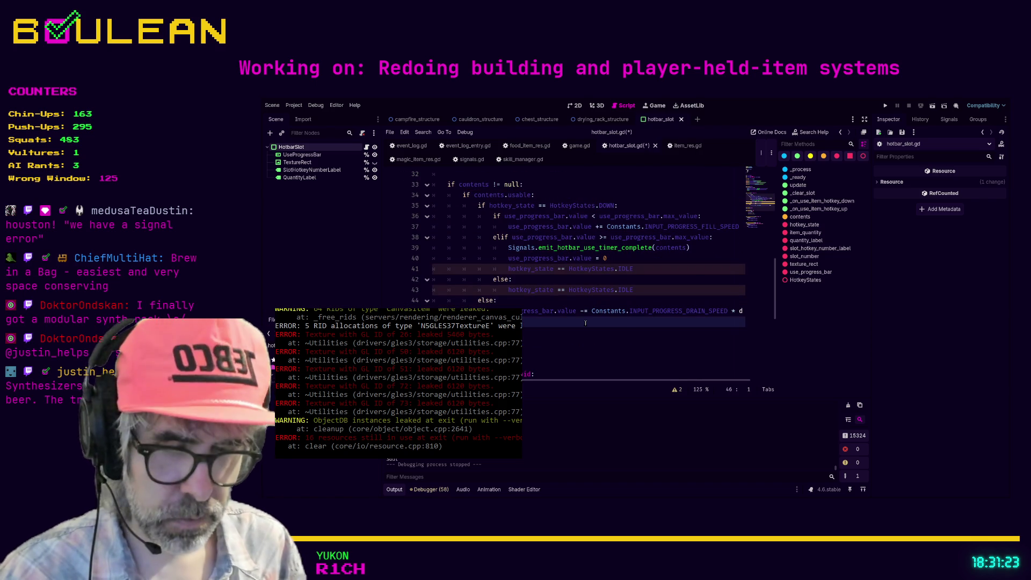
- Find the KEY UP SIGNAL print line and run the project again
{"action": "key", "text": "ctrl+f"}
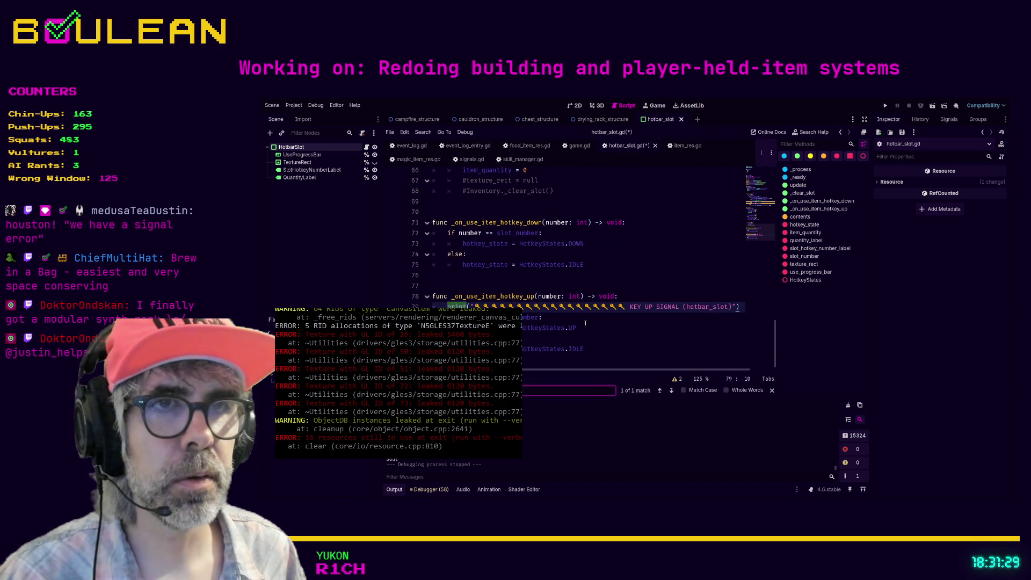
{"action": "left_click", "coordinate": [585, 322]}
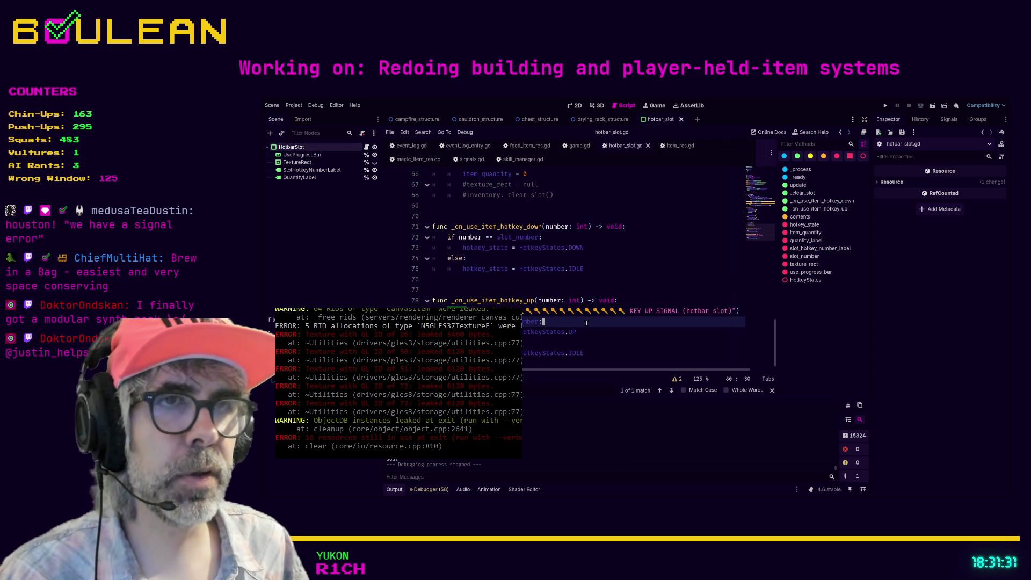
{"action": "key", "text": "F5"}
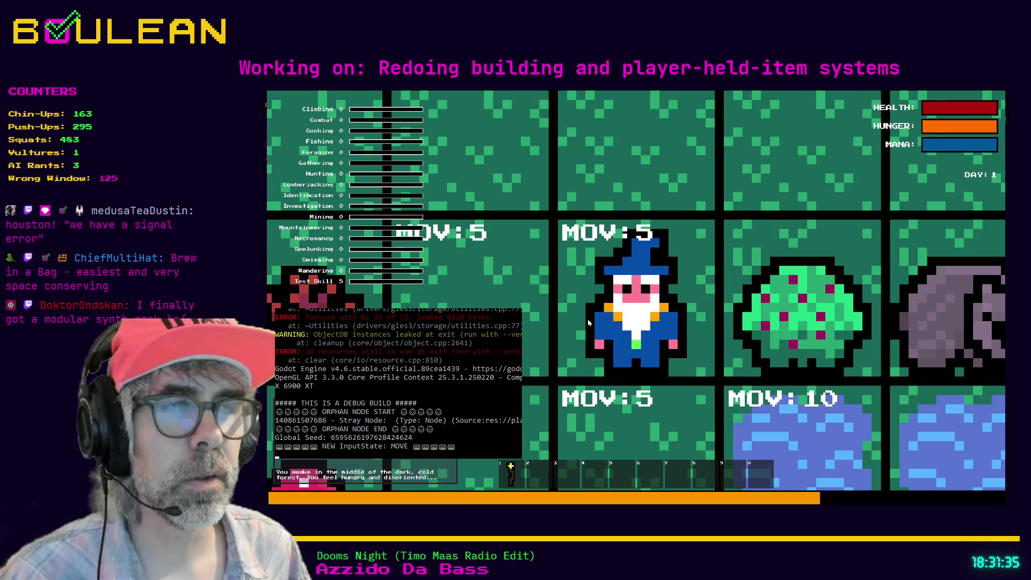
- Fight the goblin, destroy the gravestone for a Soul, and eat it with hotbar key 2
{"action": "scroll", "coordinate": [587, 322], "scroll_direction": "down", "scroll_amount": 3}
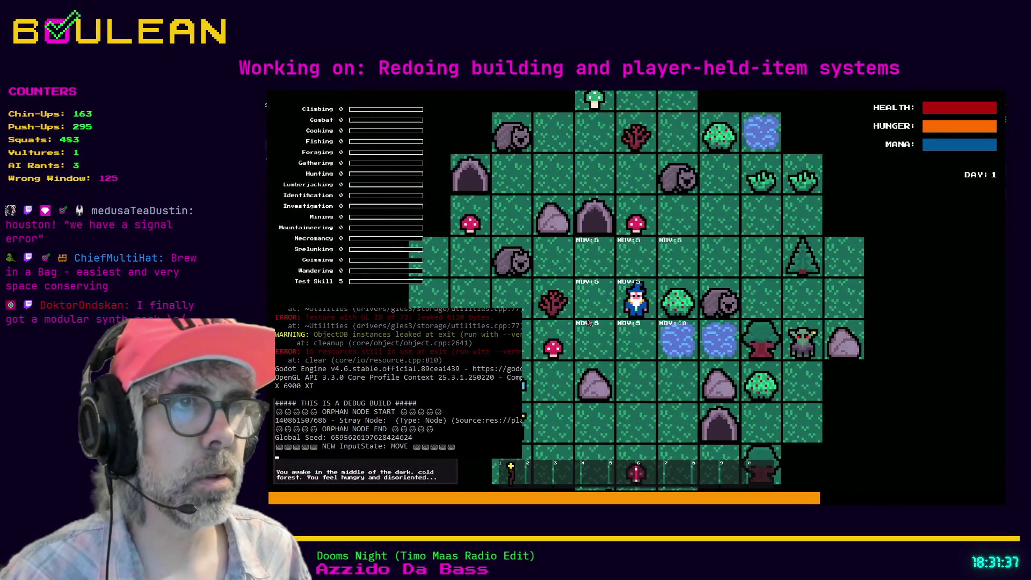
{"action": "key", "text": "Up"}
{"action": "key", "text": "Right"}
{"action": "key", "text": "Right"}
{"action": "key", "text": "Right"}
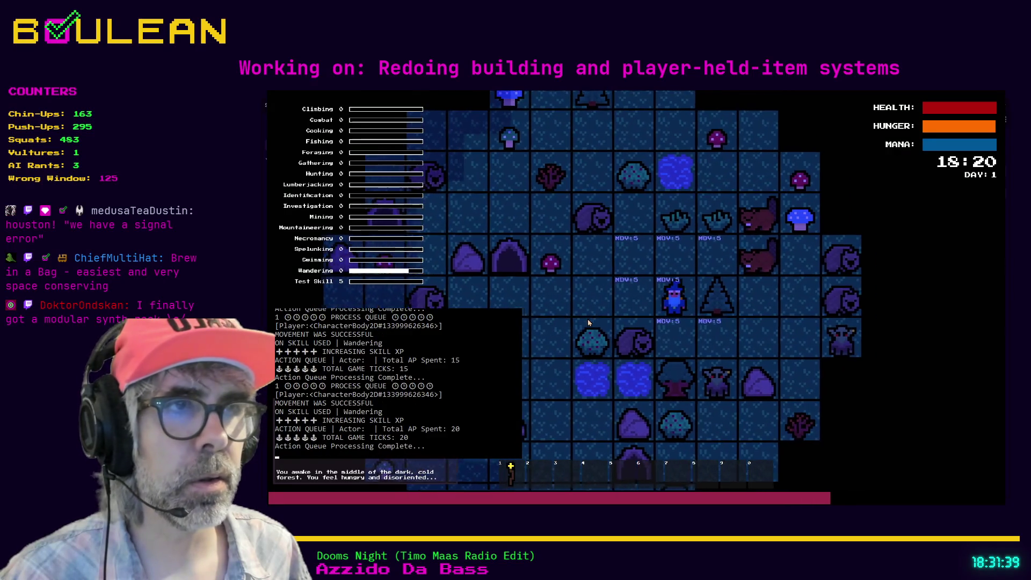
{"action": "key", "text": "Down"}
{"action": "key", "text": "Right"}
{"action": "key", "text": "Down"}
{"action": "key", "text": "Down"}
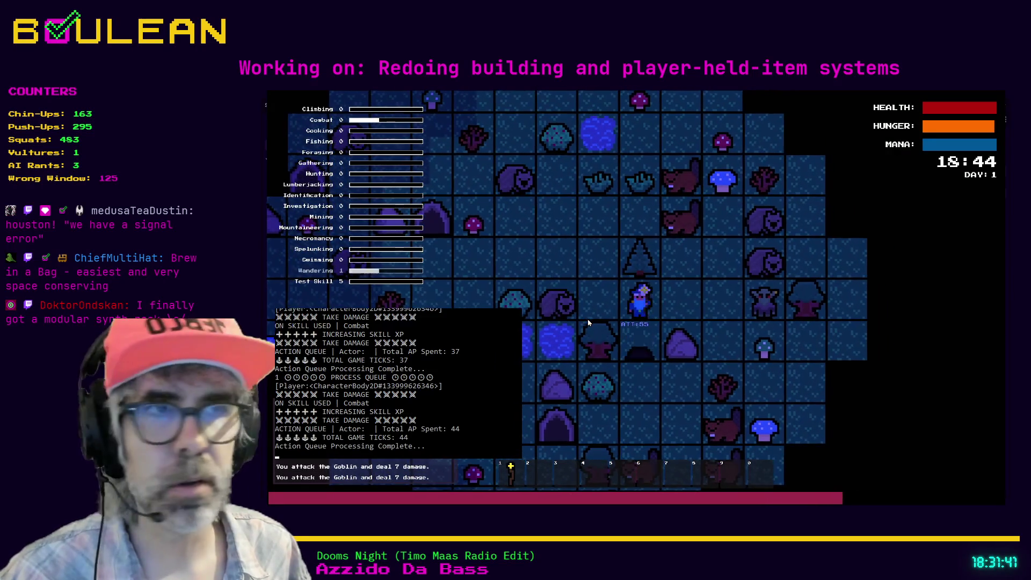
{"action": "key", "text": "Down"}
{"action": "key", "text": "Down"}
{"action": "key", "text": "Right"}
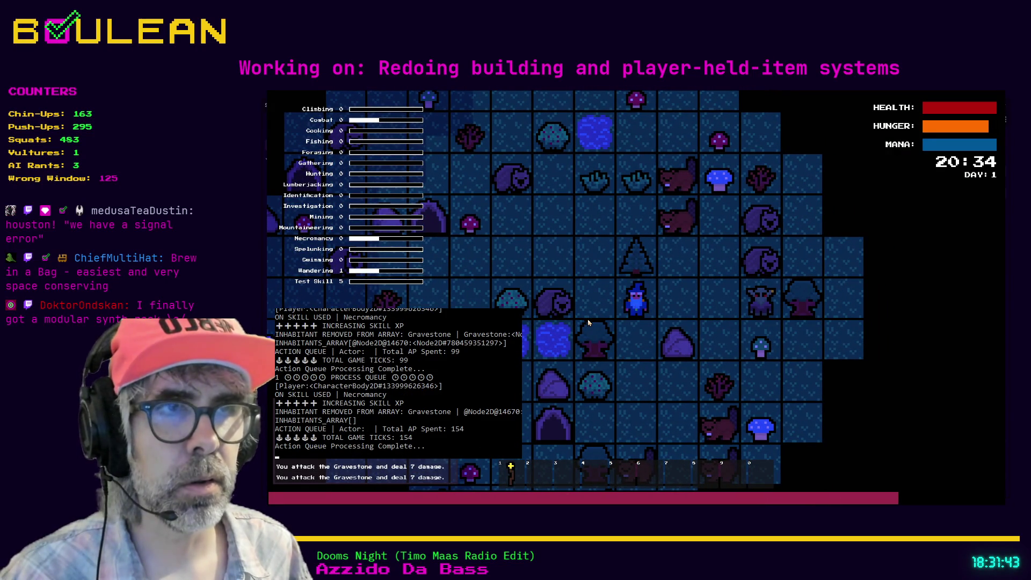
{"action": "key", "text": "Right"}
{"action": "key", "text": "Right"}
{"action": "key", "text": "Right"}
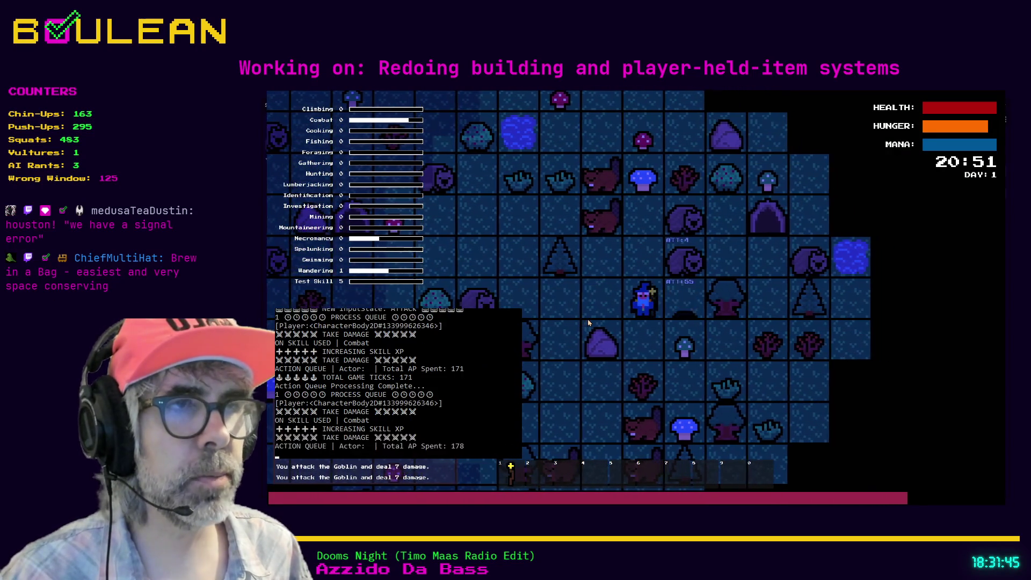
{"action": "key", "text": "Right"}
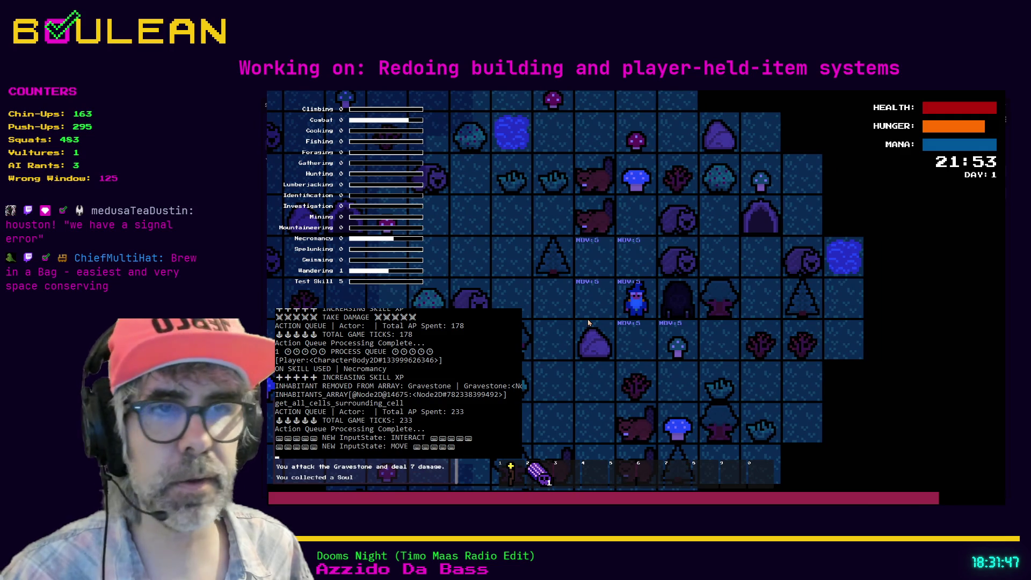
{"action": "key", "text": "2"}
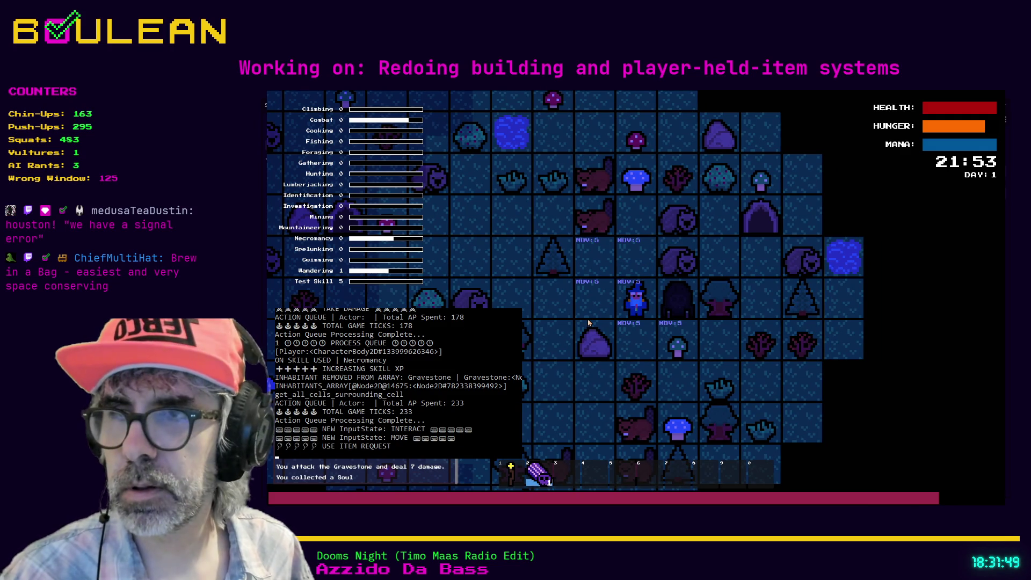
{"action": "key", "text": "2"}
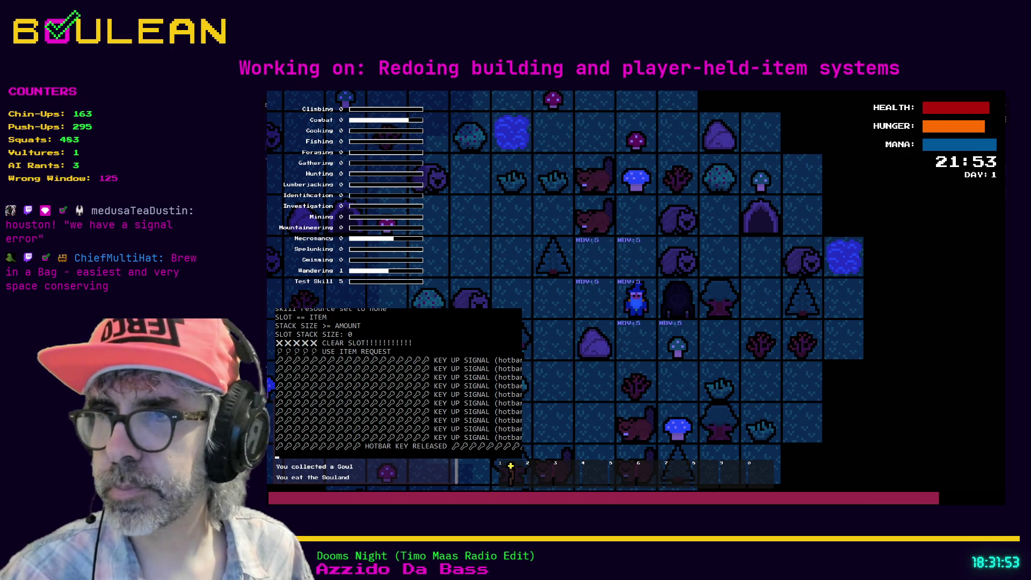
- Try using the empty first hotbar slot while moving the wizard around
{"action": "key", "text": "1"}
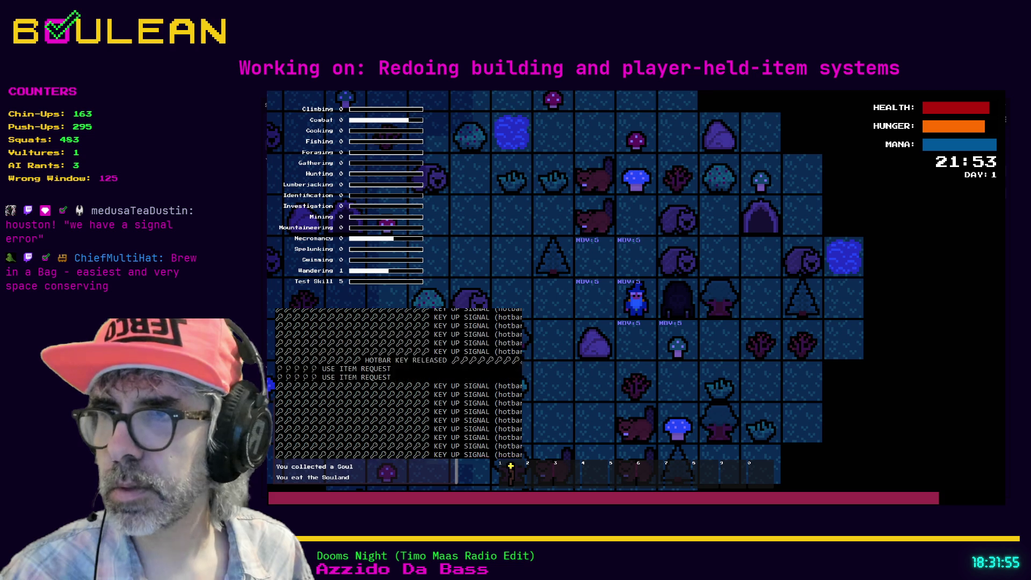
{"action": "key", "text": "Right"}
{"action": "key", "text": "Left"}
{"action": "key", "text": "Right"}
{"action": "key", "text": "Left"}
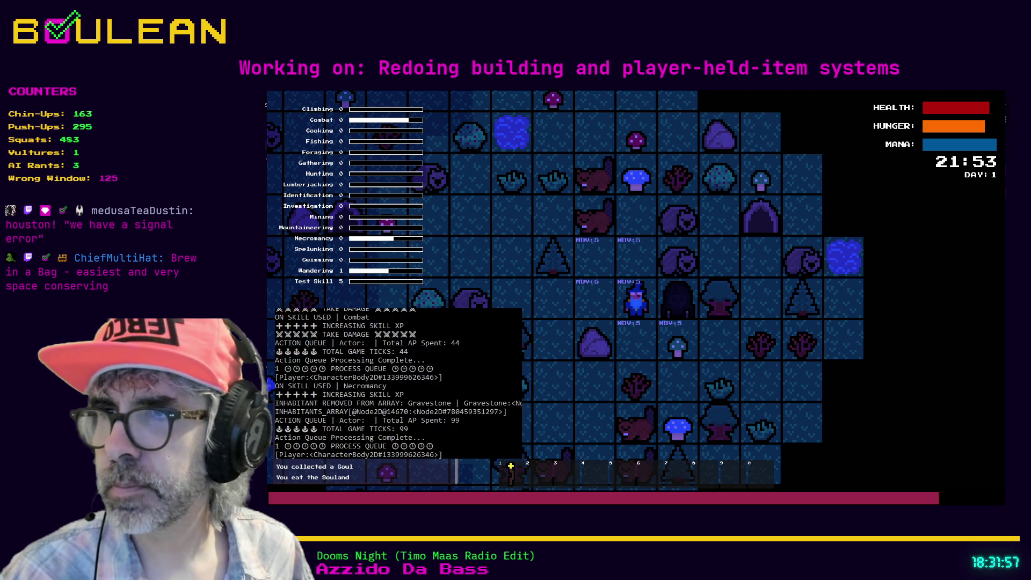
{"action": "scroll", "coordinate": [397, 384], "scroll_direction": "up", "scroll_amount": 1}
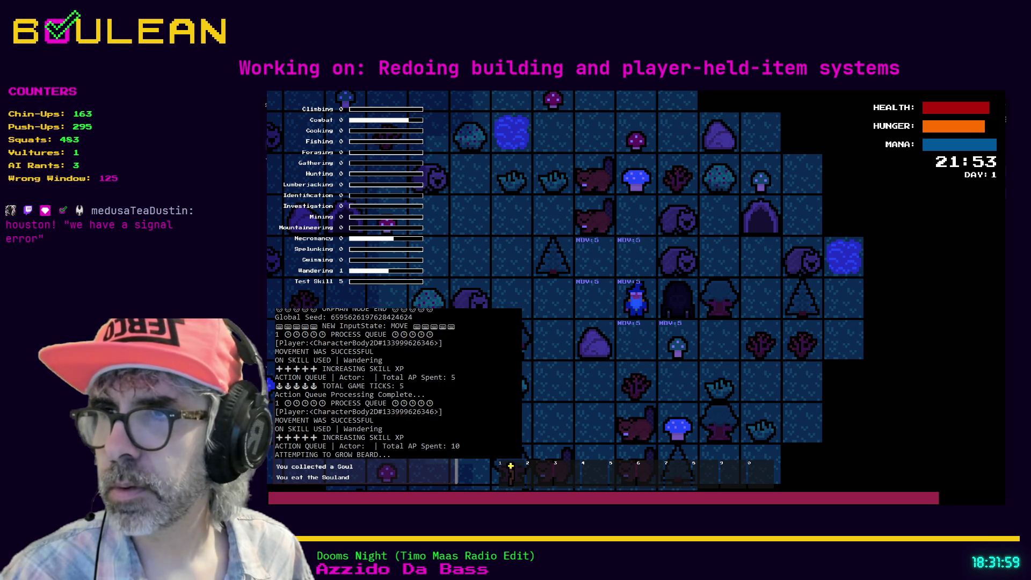
{"action": "scroll", "coordinate": [397, 384], "scroll_direction": "up", "scroll_amount": 5}
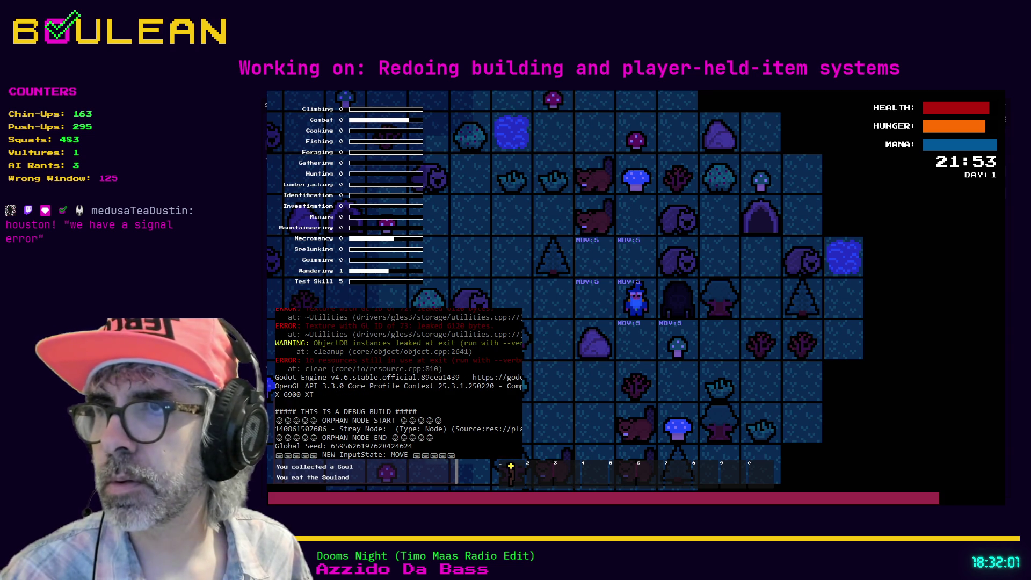
{"action": "key", "text": "1"}
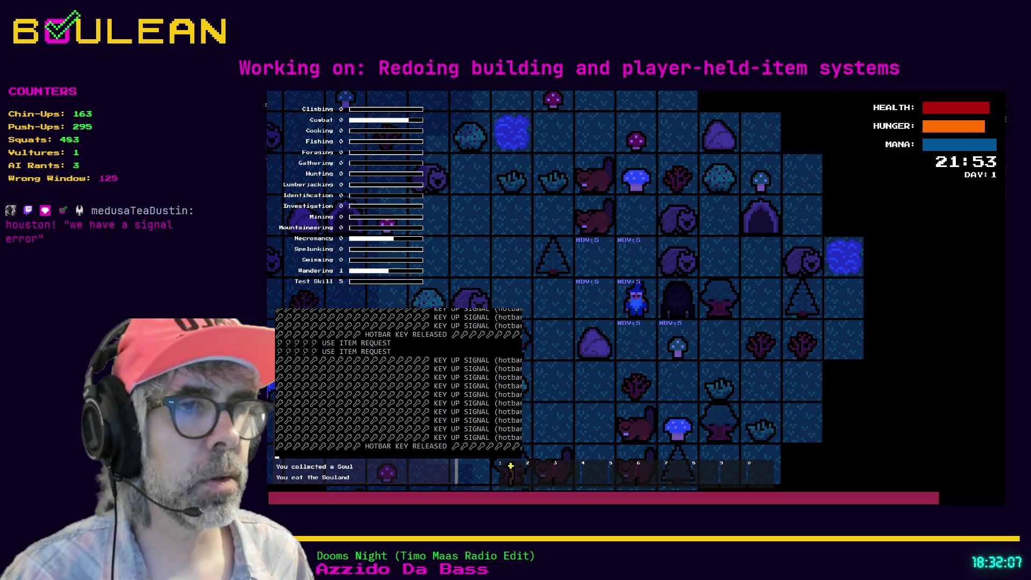
- Walk to a goblin, collect another Soul, eat it from hotbar slot 2, and stop the game
{"action": "key", "text": "w"}
{"action": "key", "text": "w"}
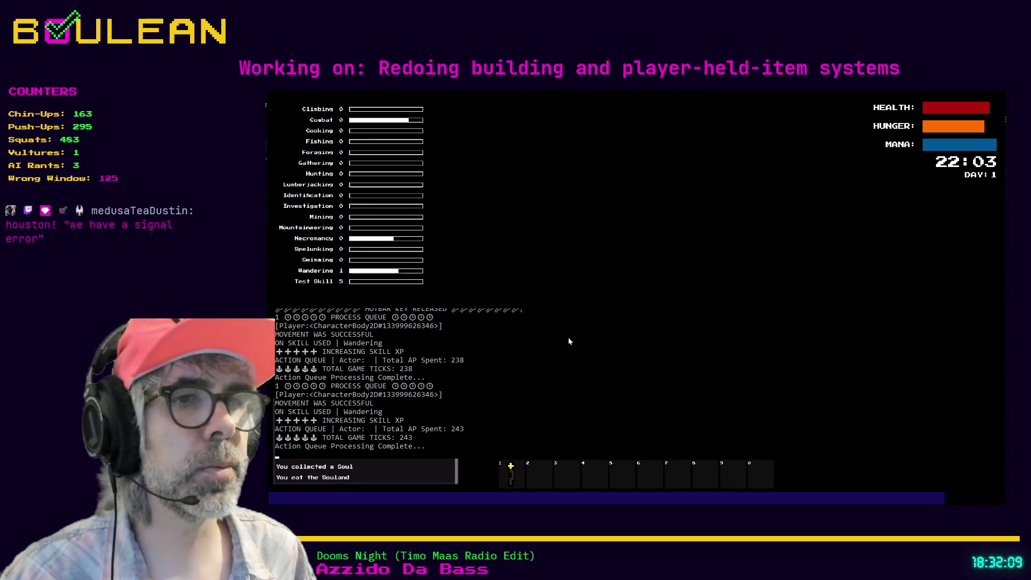
{"action": "key", "text": "1"}
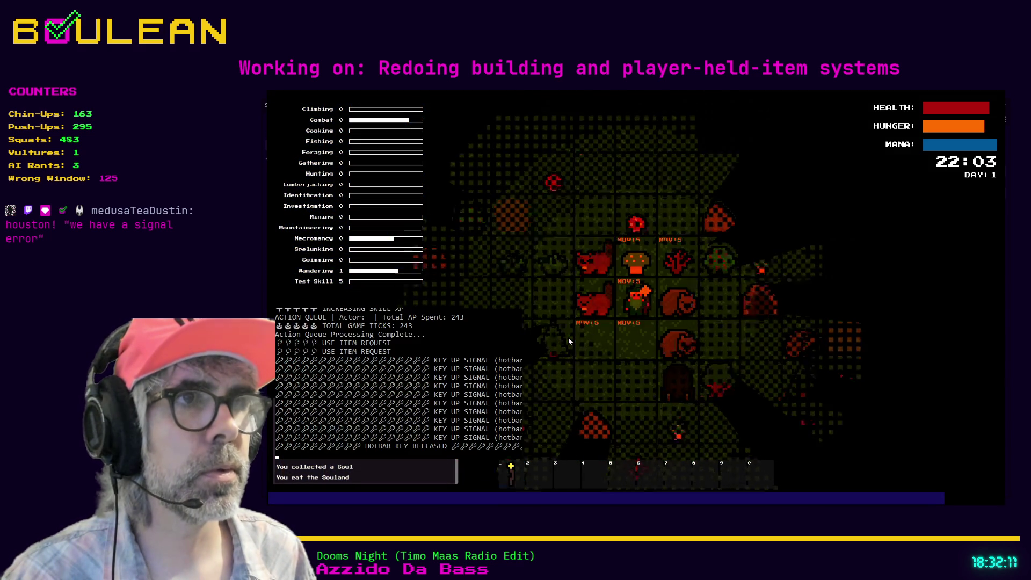
{"action": "key", "text": "w"}
{"action": "key", "text": "w"}
{"action": "key", "text": "w"}
{"action": "key", "text": "a"}
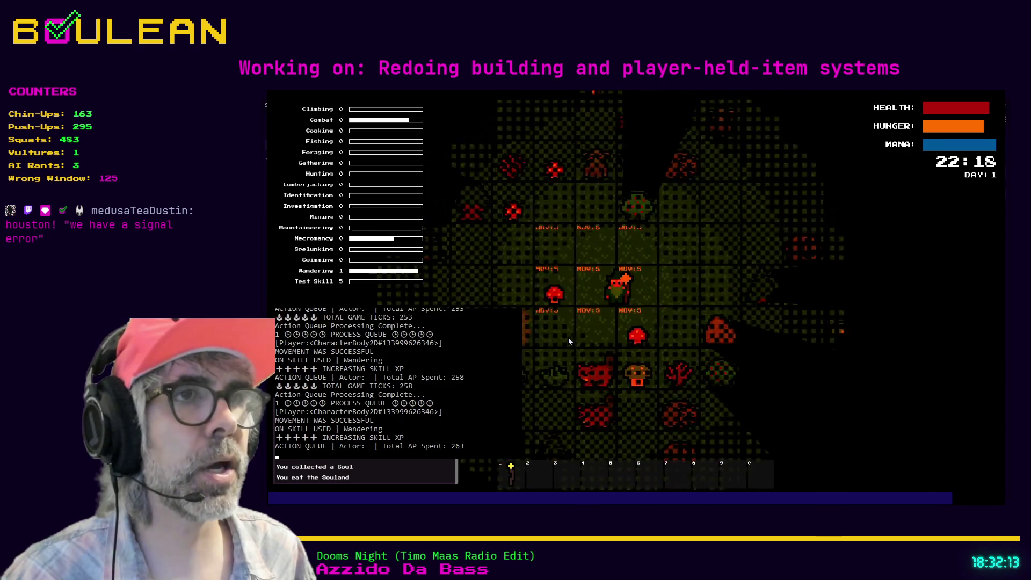
{"action": "key", "text": "w"}
{"action": "key", "text": "w"}
{"action": "key", "text": "w"}
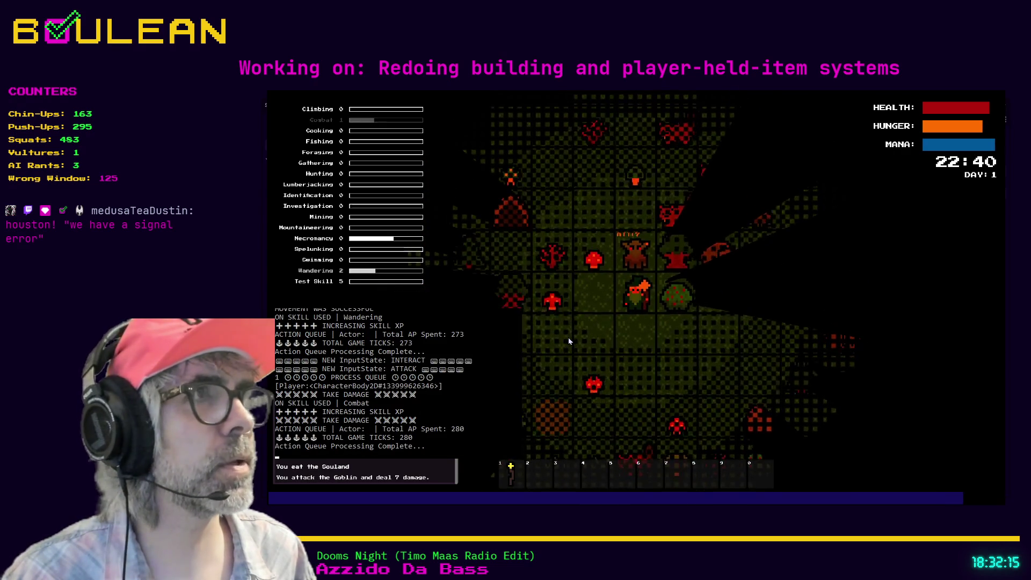
{"action": "key", "text": "w"}
{"action": "key", "text": "w"}
{"action": "key", "text": "w"}
{"action": "key", "text": "w"}
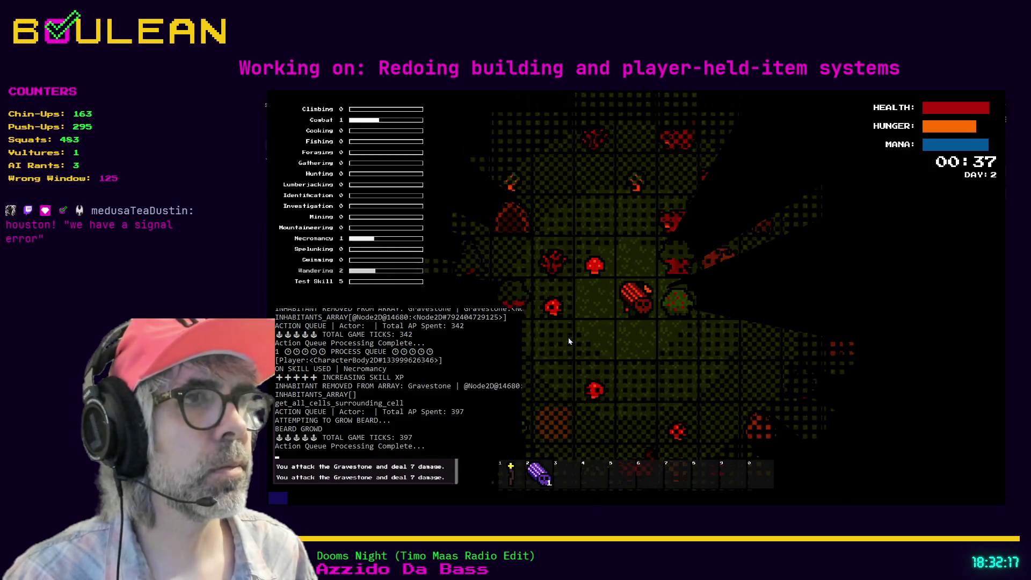
{"action": "key", "text": "e"}
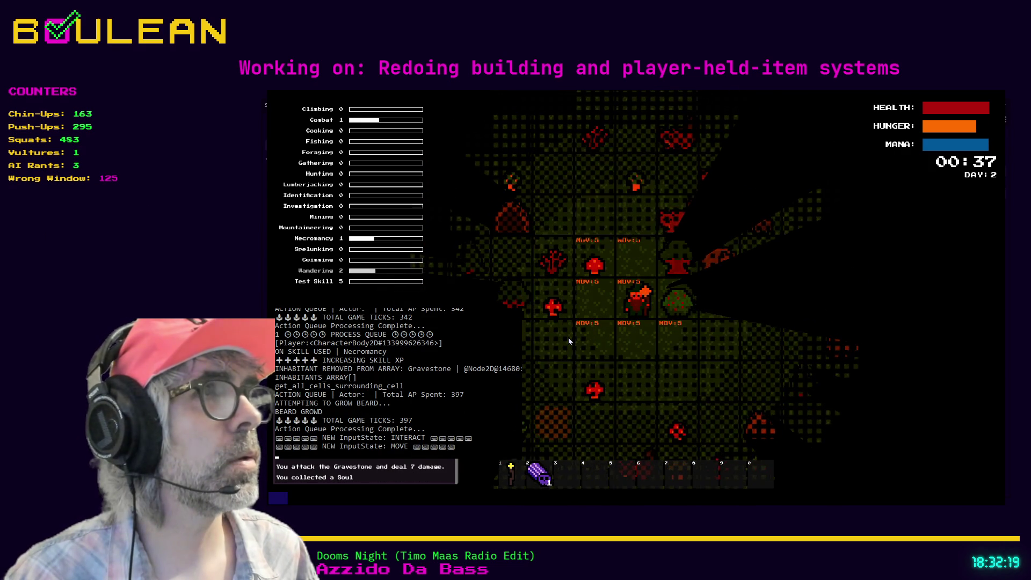
{"action": "key", "text": "2"}
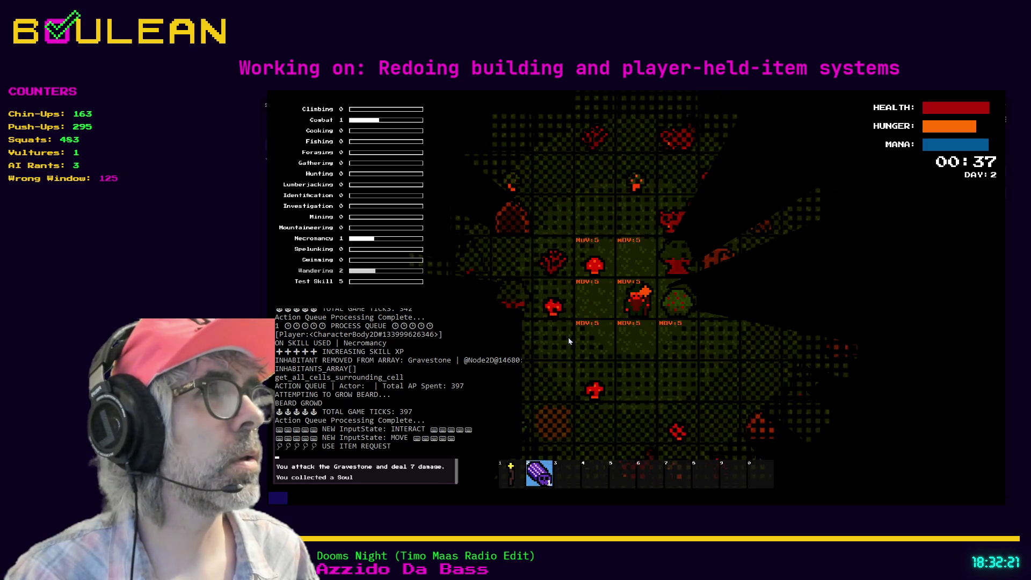
{"action": "key", "text": "2"}
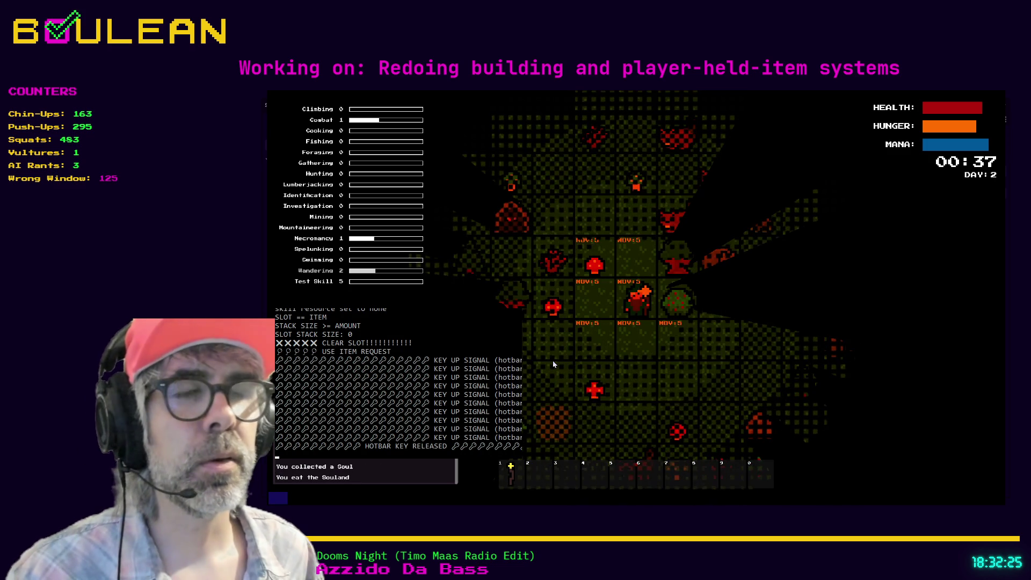
{"action": "key", "text": "F8"}
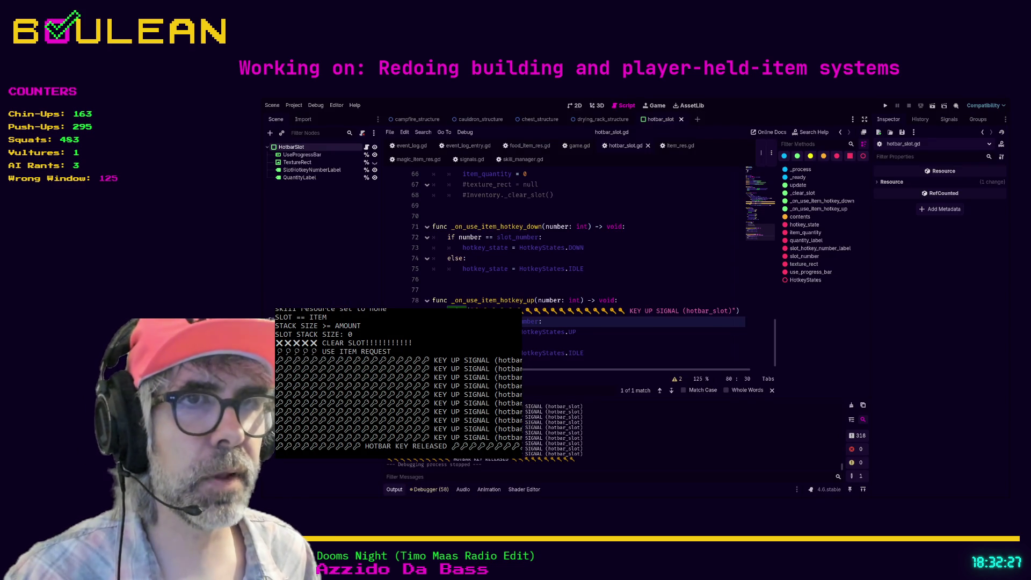
- Review use() at line 10 of magic_item_res.gd, then view skill_manager.gd near line 147
{"action": "left_click", "coordinate": [593, 341]}
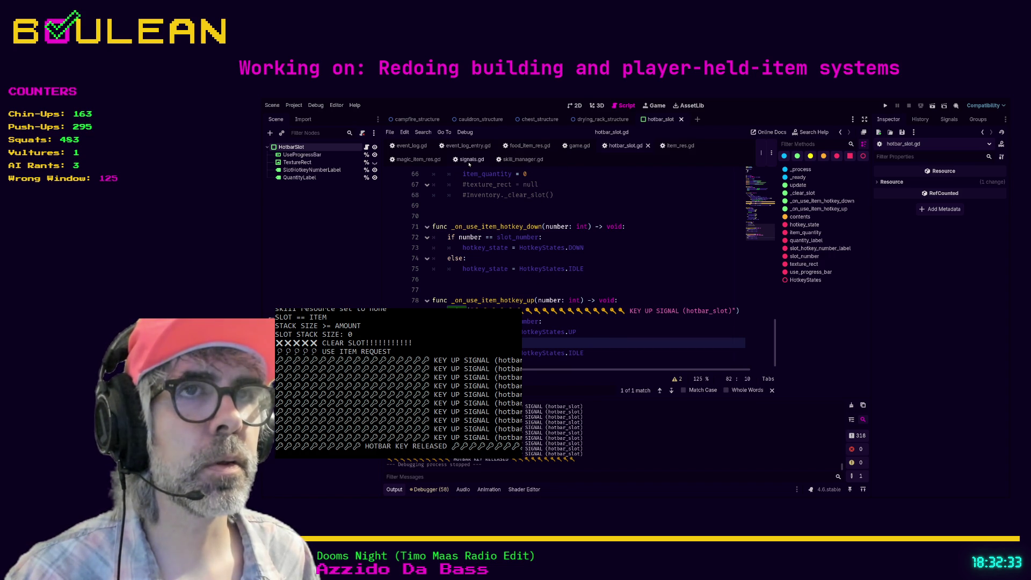
{"action": "left_click", "coordinate": [417, 161]}
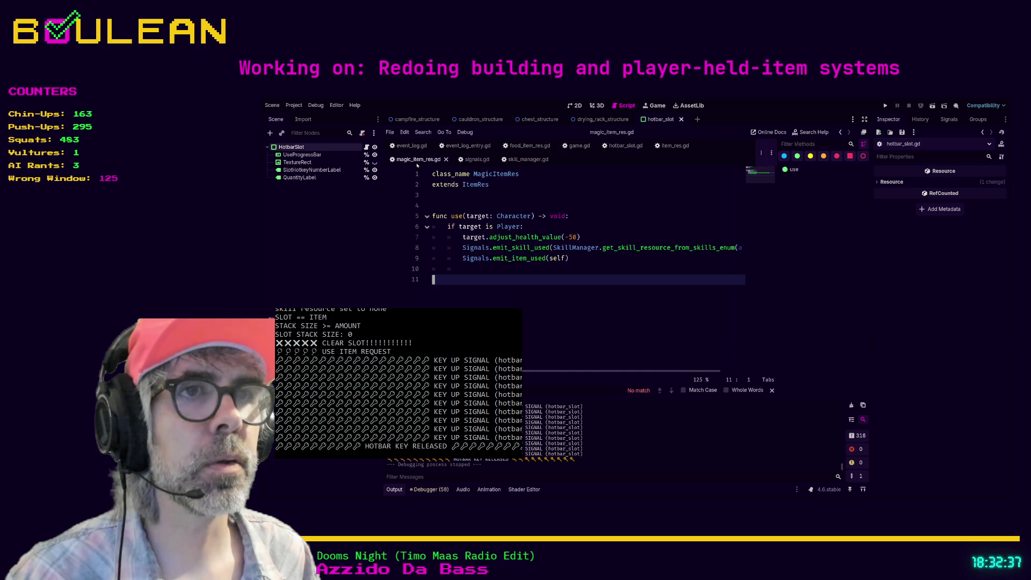
{"action": "left_click", "coordinate": [483, 273]}
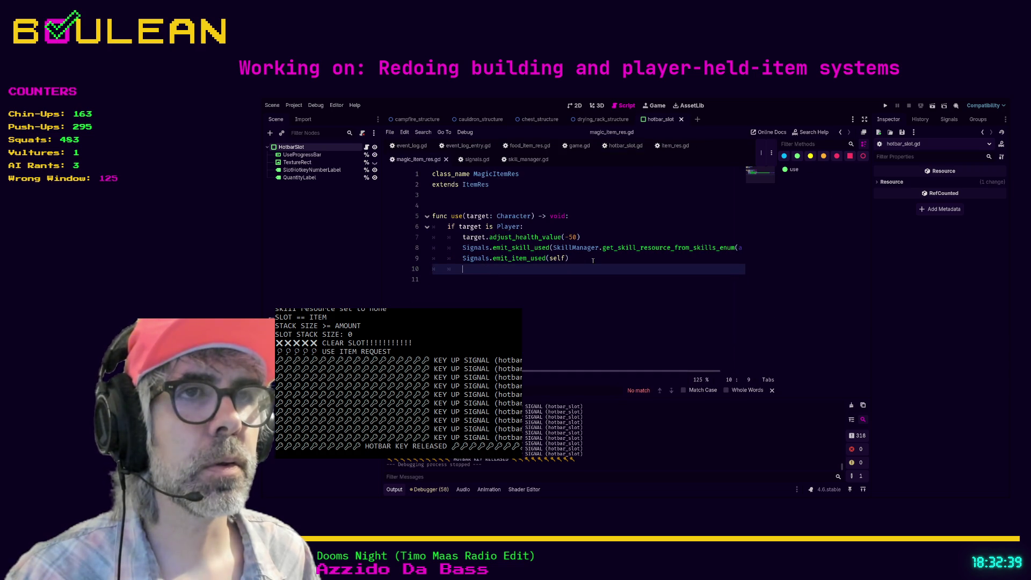
{"action": "left_click", "coordinate": [523, 159]}
{"action": "left_click", "coordinate": [644, 258]}
- Search _on_skill_used, checking its signal connection on line 83 and definition on line 162
{"action": "key", "text": "ctrl+f"}
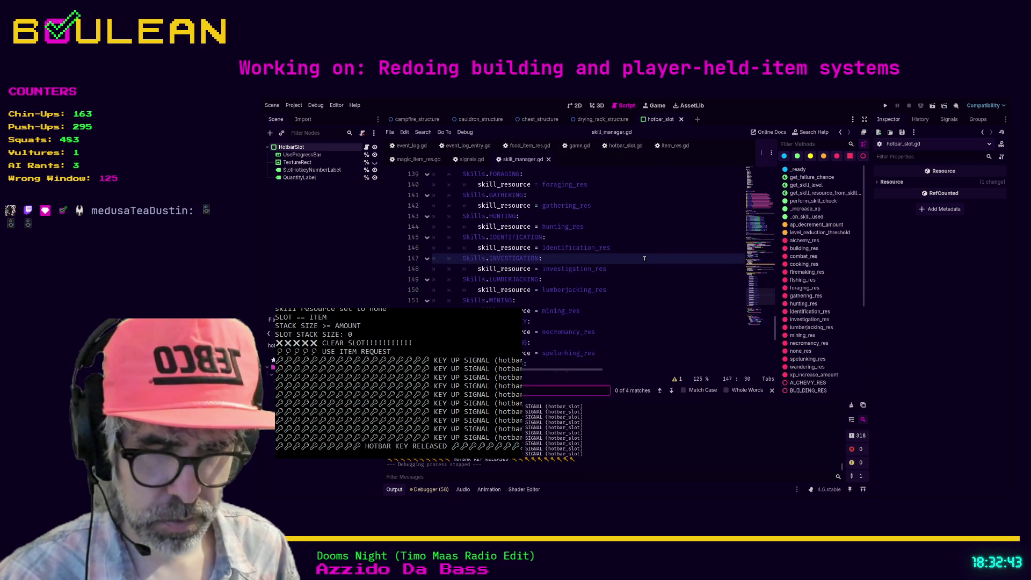
{"action": "key", "text": "Return"}
{"action": "key", "text": "Right"}
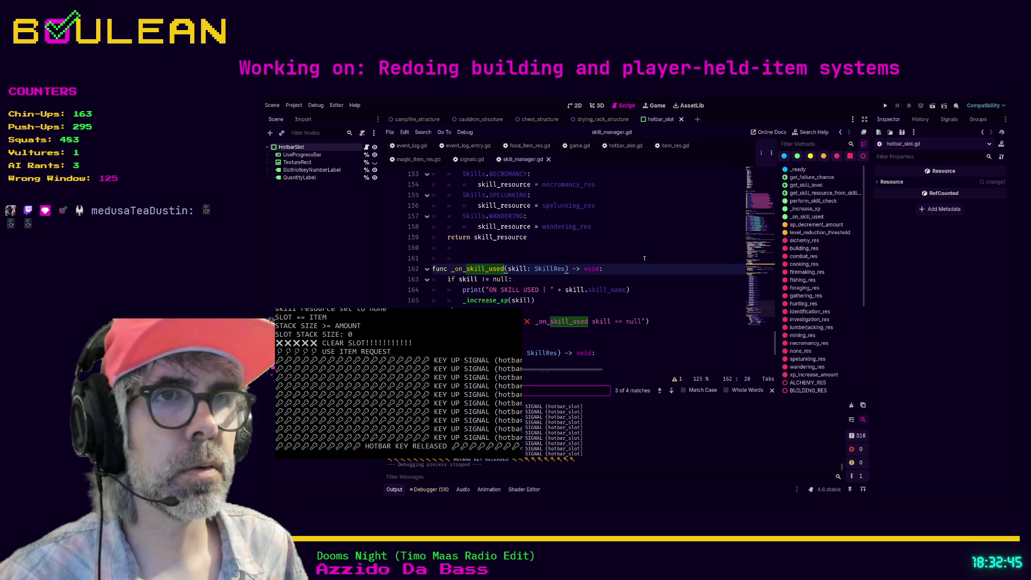
{"action": "left_click", "coordinate": [660, 391]}
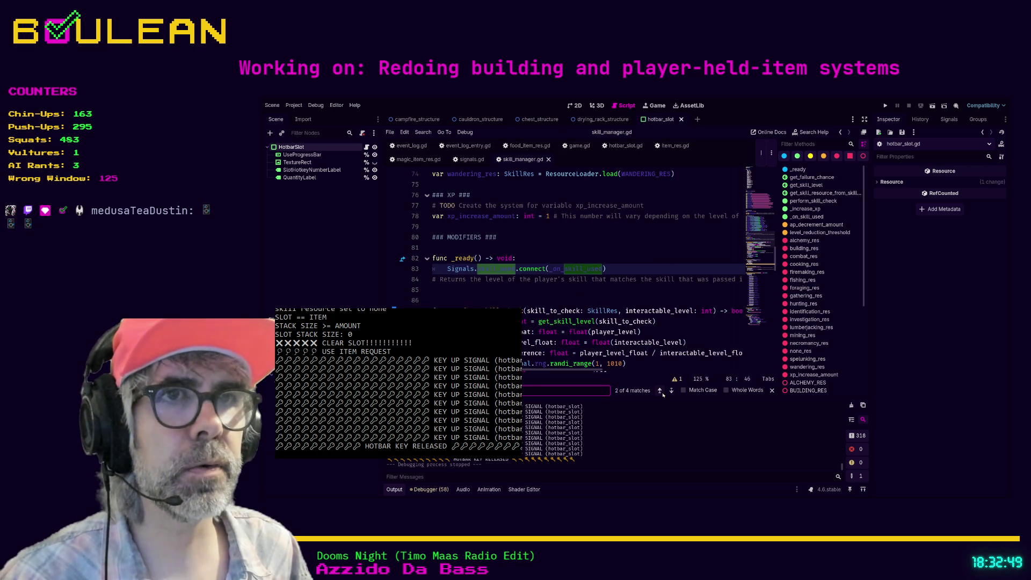
{"action": "left_click", "coordinate": [671, 391]}
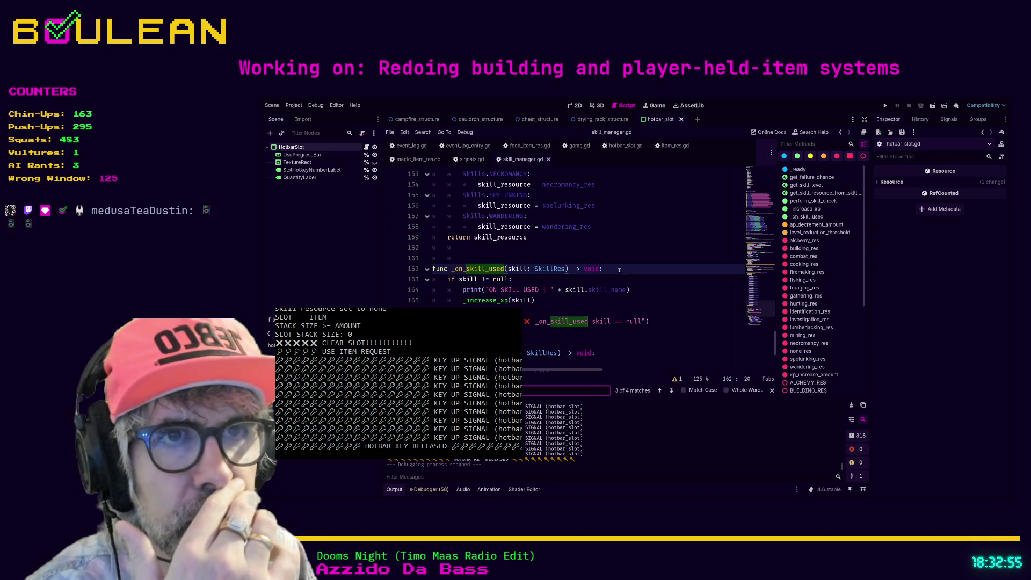
- Read through _on_skill_used and _increase_xp, down to the last match near line 170
{"action": "scroll", "coordinate": [603, 275], "scroll_direction": "down", "scroll_amount": 1}
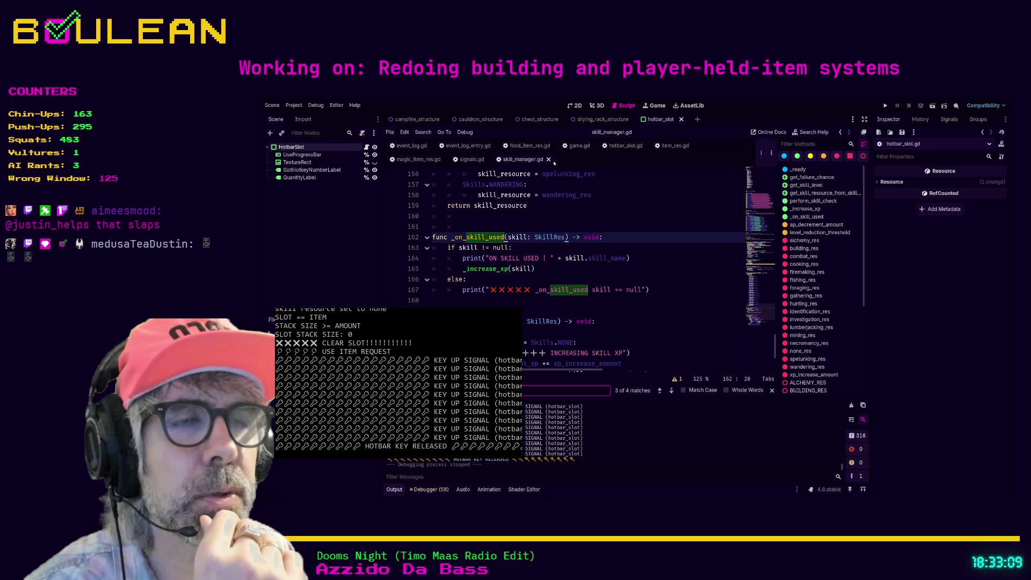
{"action": "scroll", "coordinate": [544, 235], "scroll_direction": "down", "scroll_amount": 1}
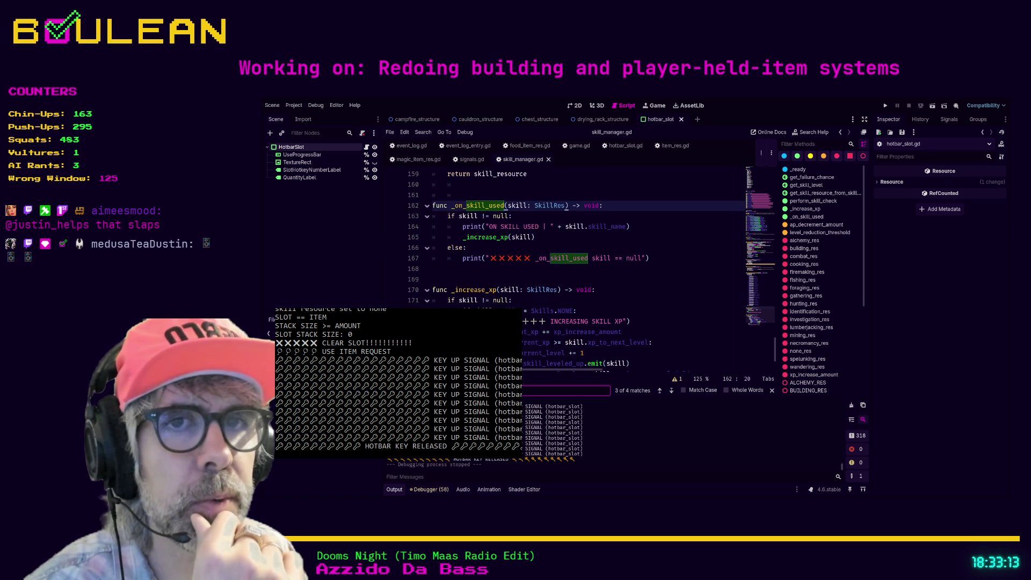
{"action": "key", "text": "alt+Tab"}
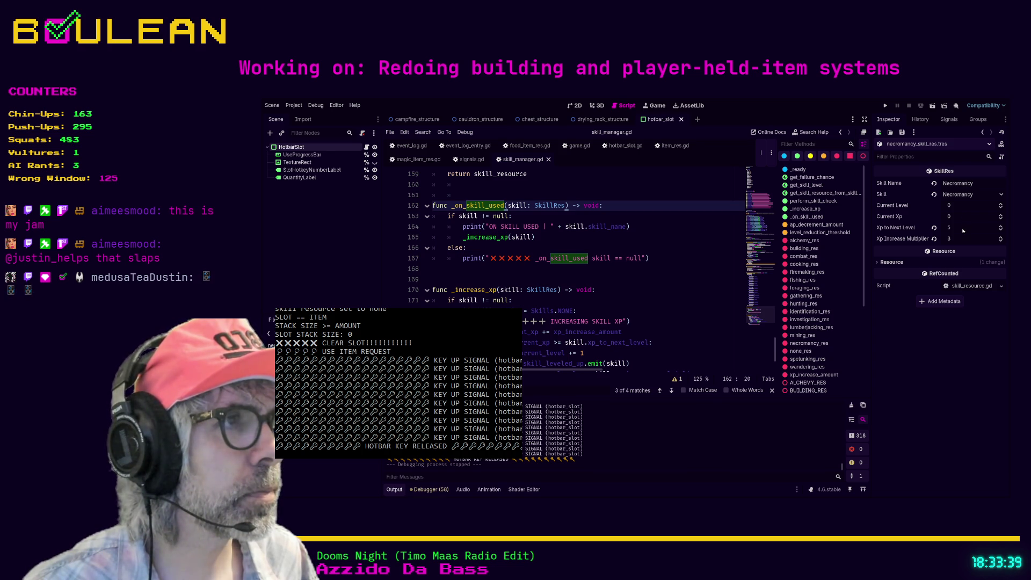
{"action": "left_click", "coordinate": [596, 246]}
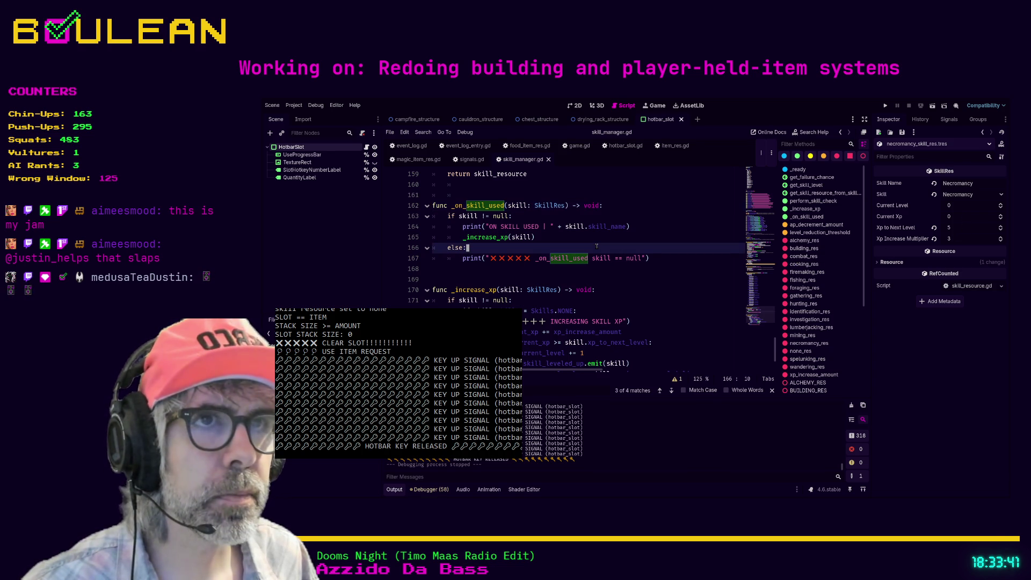
{"action": "left_click", "coordinate": [616, 205]}
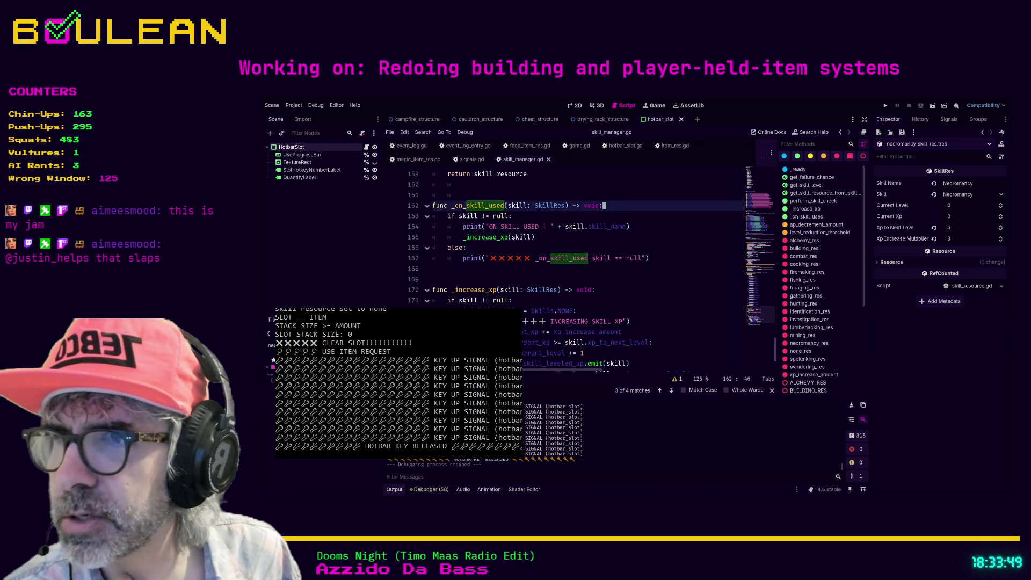
{"action": "key", "text": "ctrl+f"}
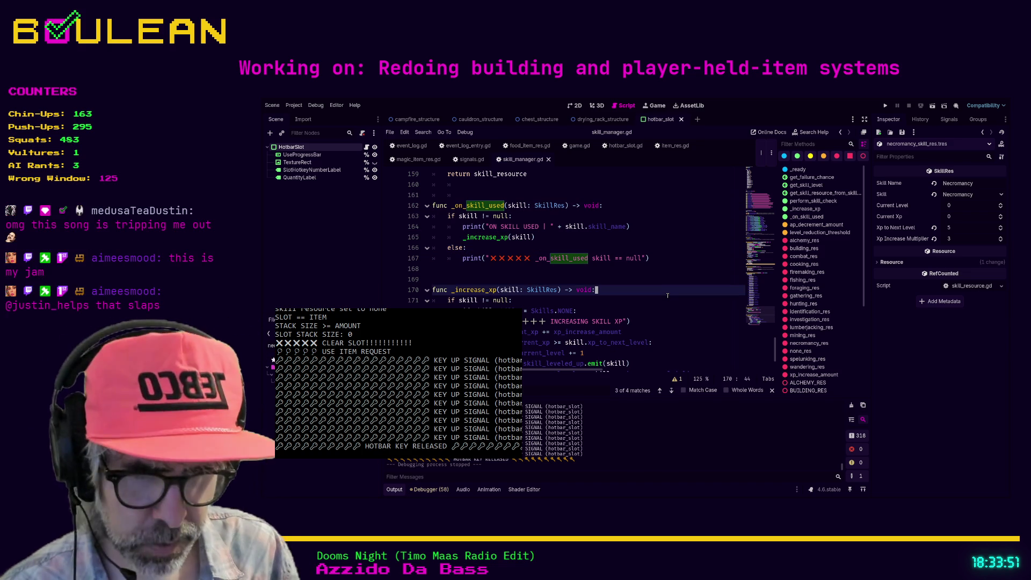